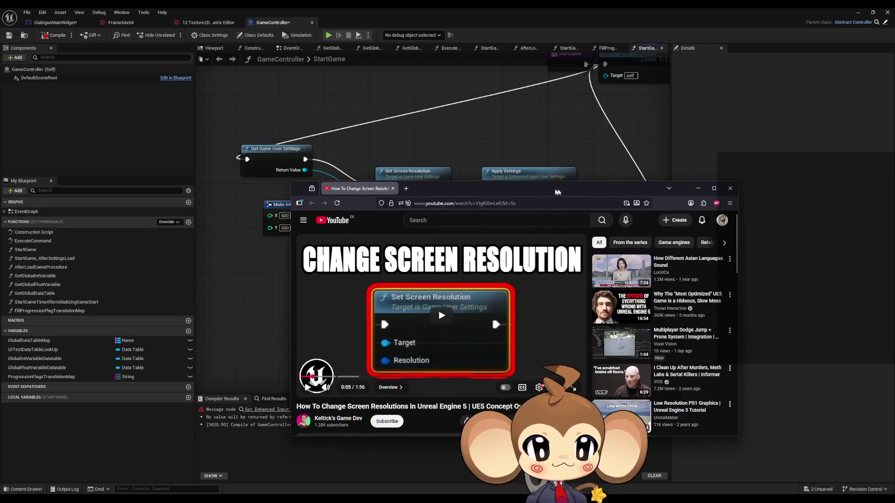
Step: Maximize the browser and pause the resolution tutorial near 0:30 on the Set Screen Resolution nodes
double_click(532, 188)
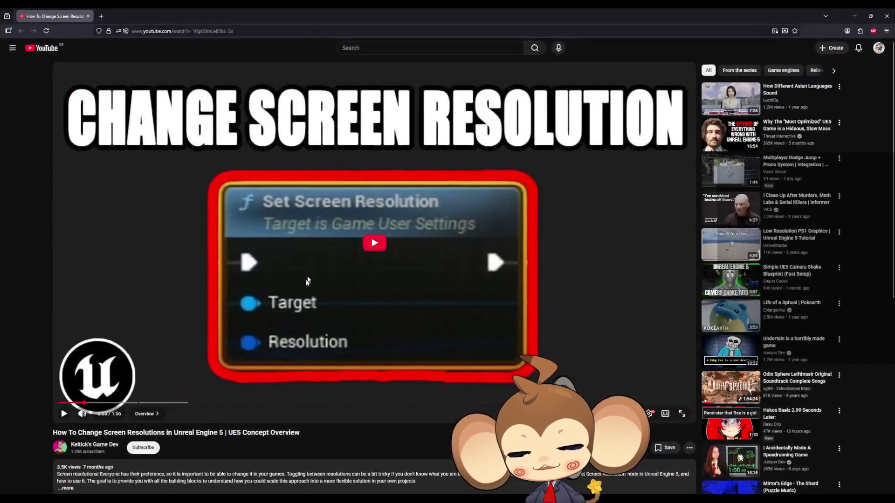
left_click(310, 285)
mouse_move(112, 392)
left_mouse_down()
mouse_move(136, 396)
mouse_move(242, 349)
left_mouse_up()
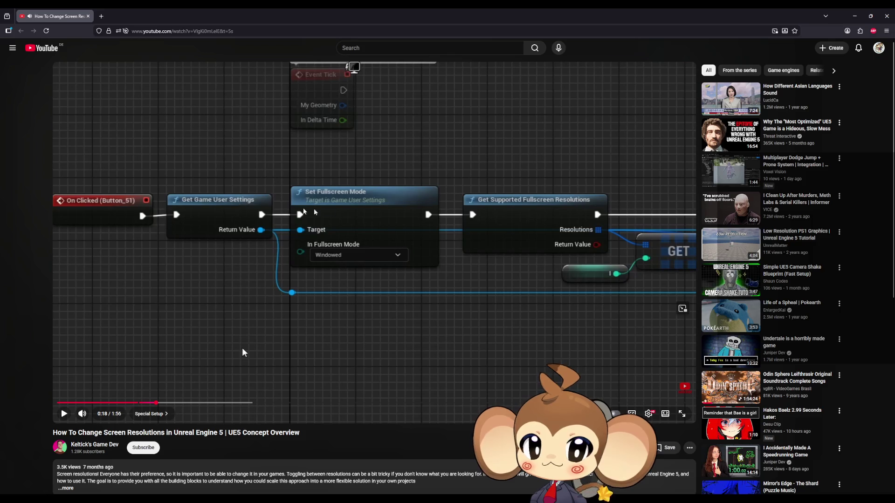
left_click(242, 353)
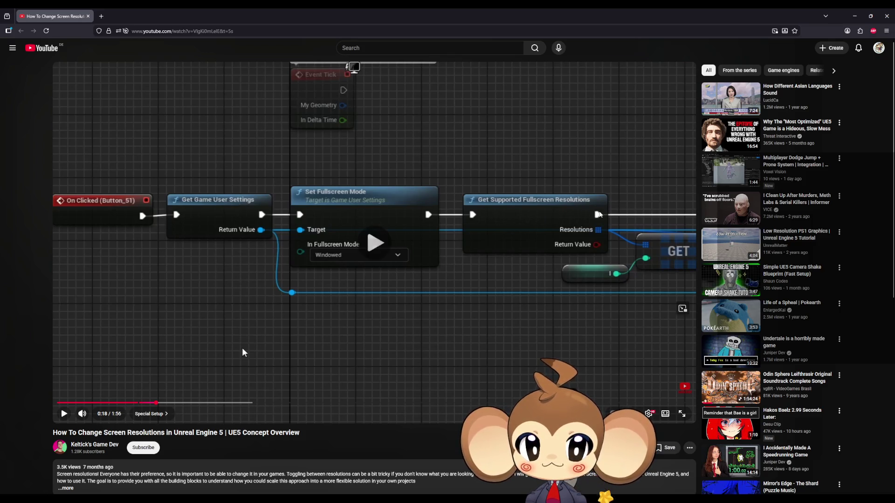
left_click_drag(180, 405, 331, 407)
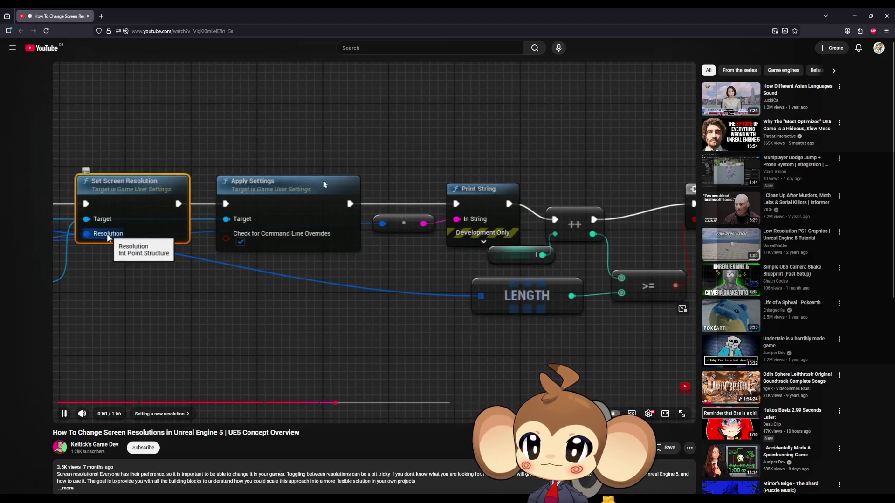
left_click(144, 313)
key("alt+Tab")
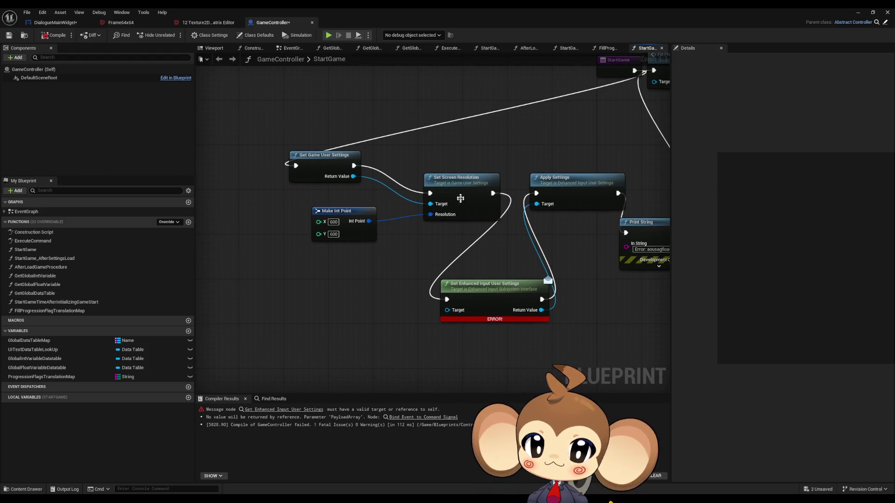
Step: Wire Set Screen Resolution's exec output into Apply Settings and compile GameController
left_click(461, 198)
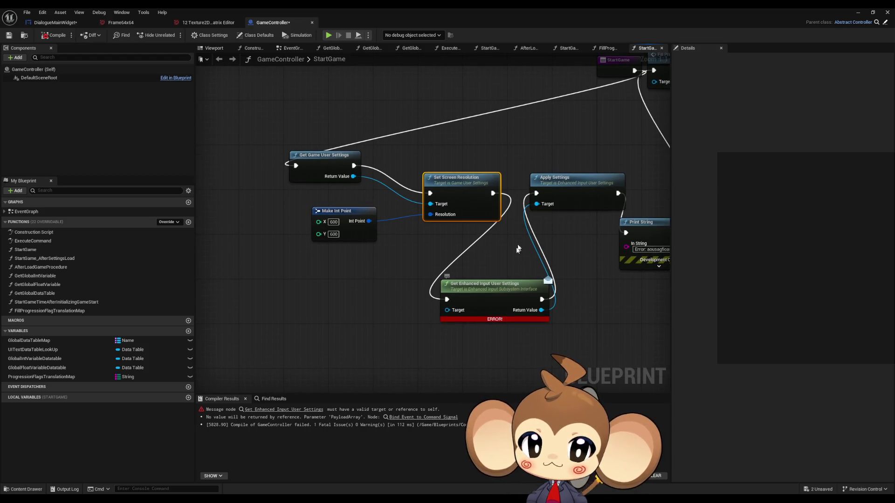
left_click_drag(491, 194, 536, 193)
left_click(54, 35)
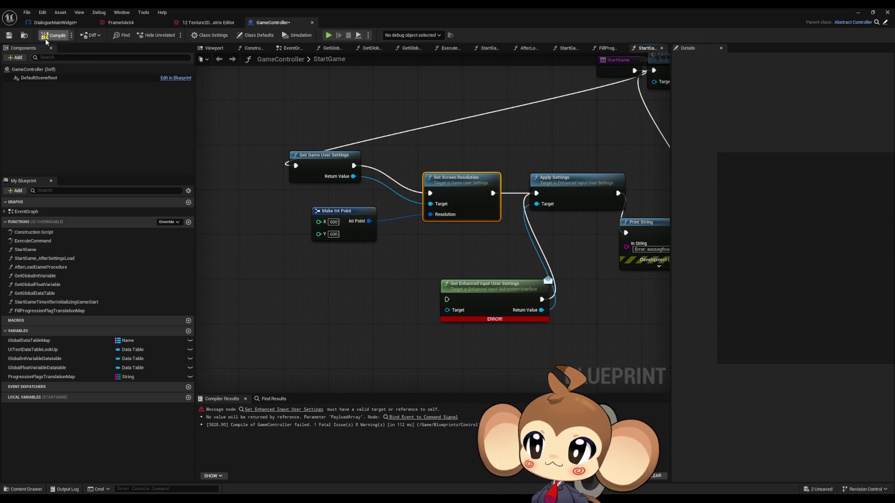
Step: Delete the Get Enhanced Input User Settings node
left_click(466, 285)
key("Delete")
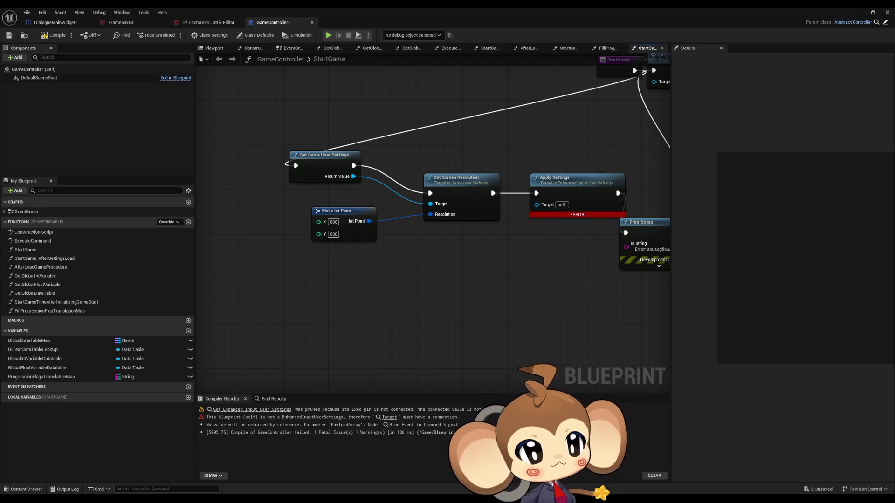
key("alt+Tab")
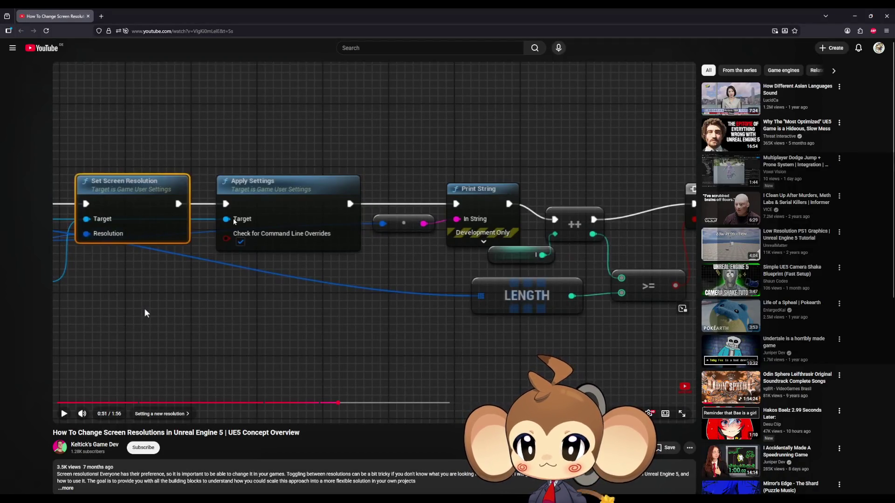
Step: Rewind the tutorial from 0:46 to 0:36, where Set Fullscreen Mode is Windowed
left_click(310, 403)
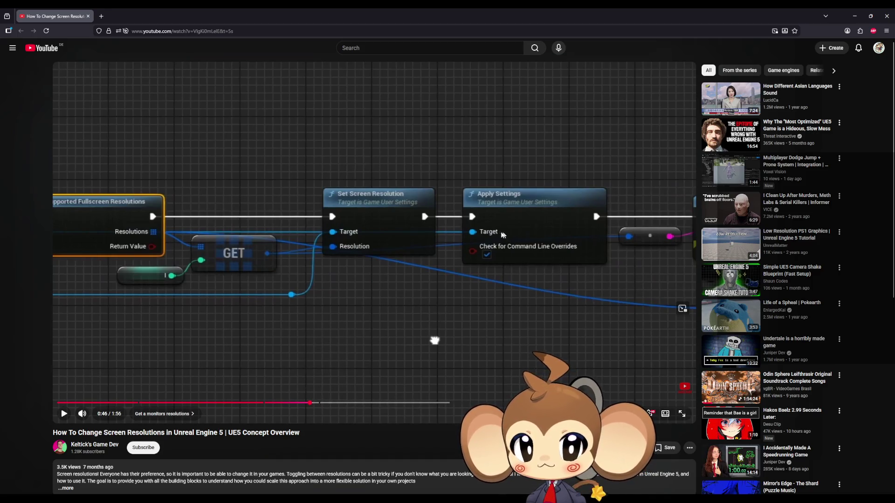
key("Left")
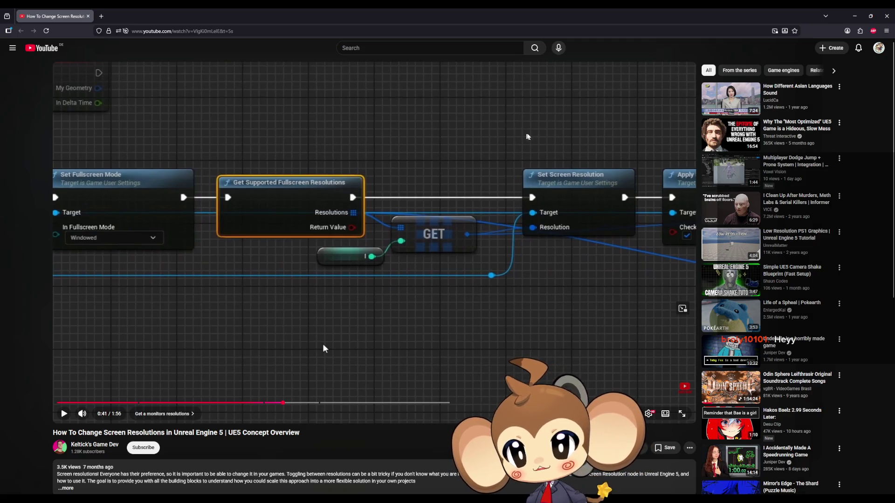
key("Left")
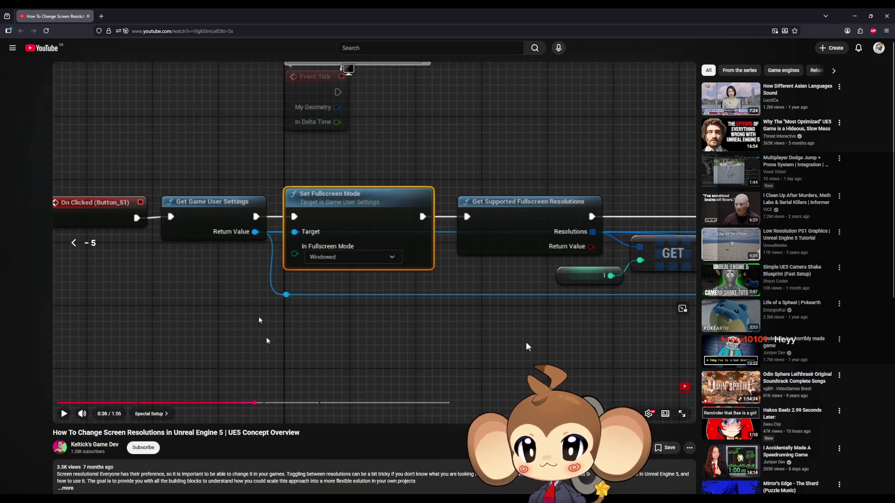
left_click(418, 465)
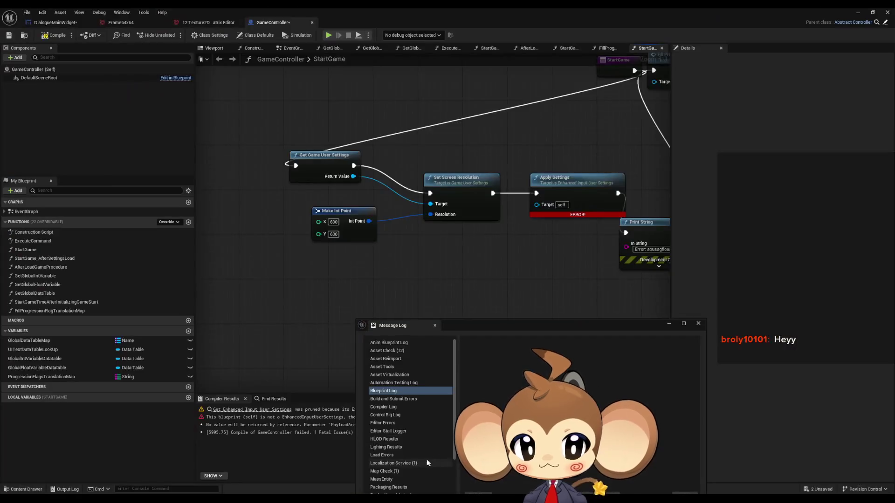
Step: Add an 'apply' Game User Settings Apply Settings node between Set Screen Resolution and Print String
left_click(317, 280)
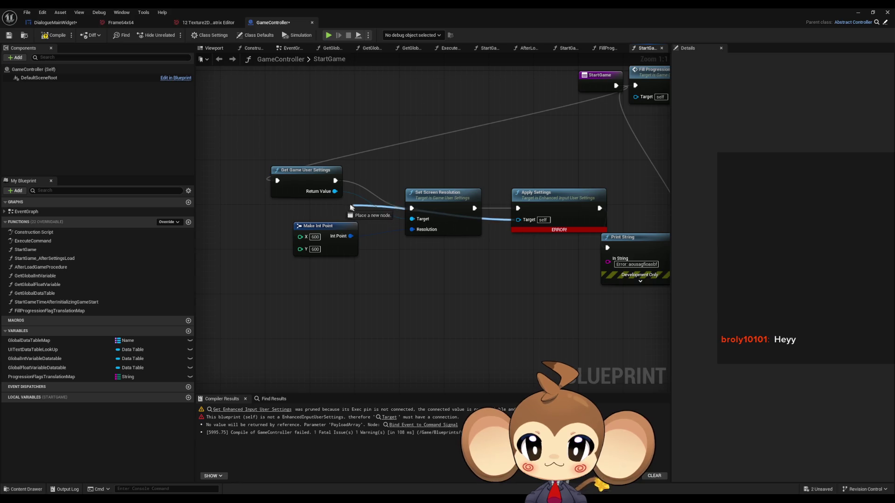
left_click_drag(335, 191, 407, 283)
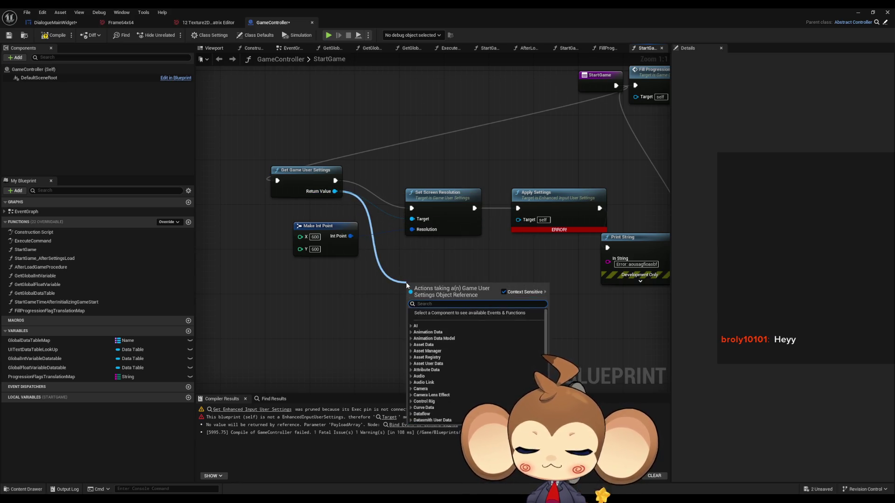
type("apply")
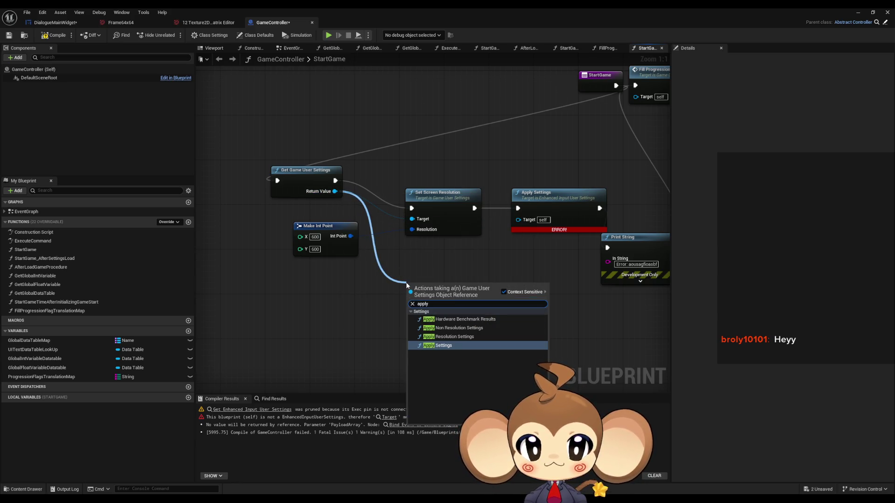
key("Return")
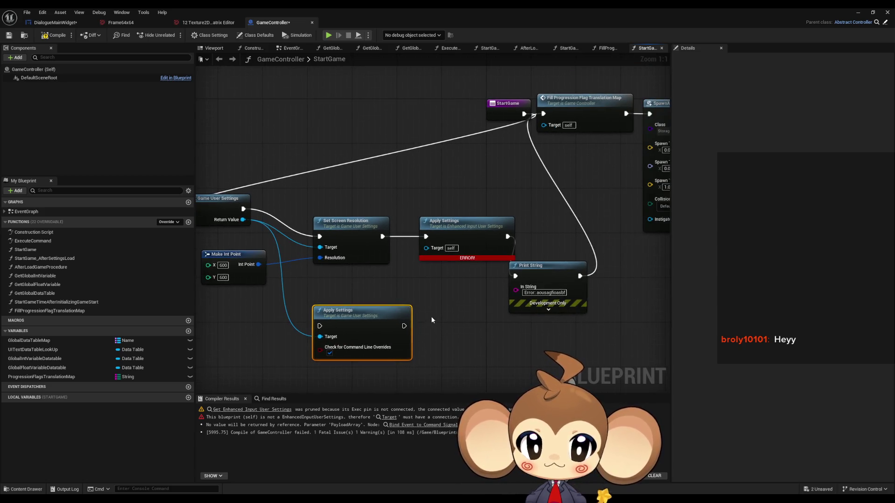
mouse_move(404, 326)
left_mouse_down()
mouse_move(430, 326)
mouse_move(515, 276)
left_mouse_up()
mouse_move(320, 326)
left_mouse_down()
mouse_move(359, 256)
mouse_move(382, 237)
left_mouse_up()
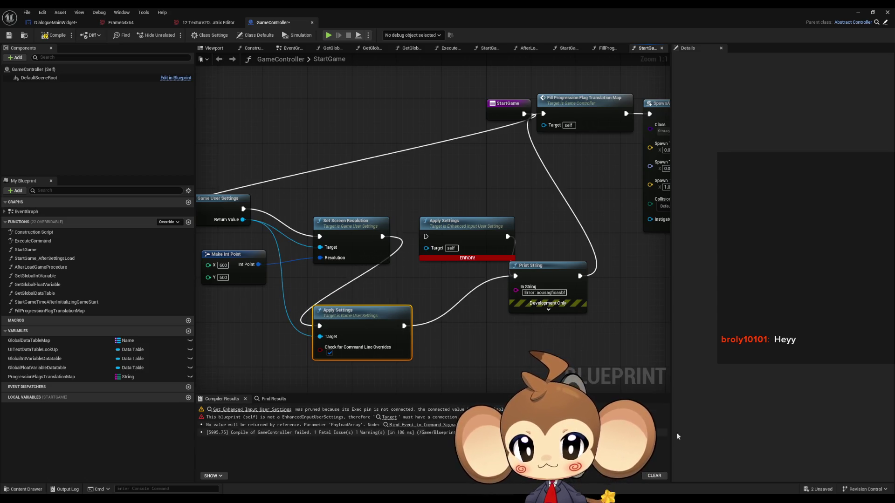
Step: Recheck the tutorial by skipping ten seconds ahead and back to 0:36
key("alt+Tab")
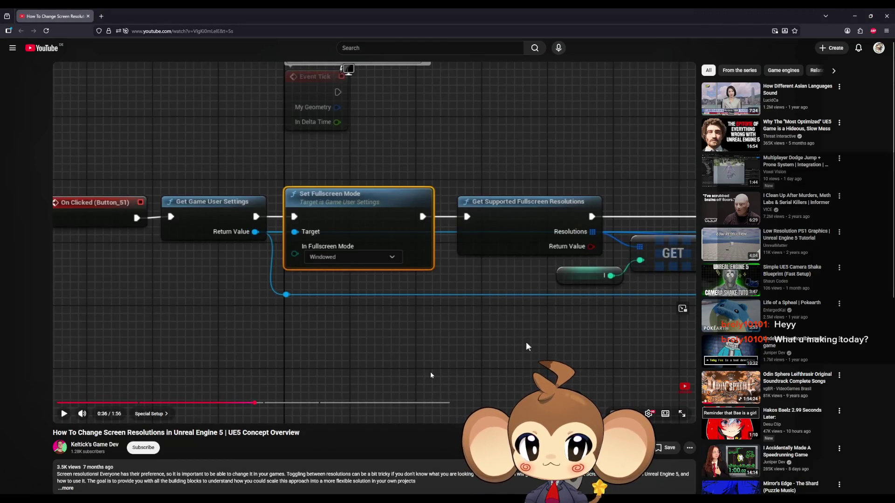
key("l")
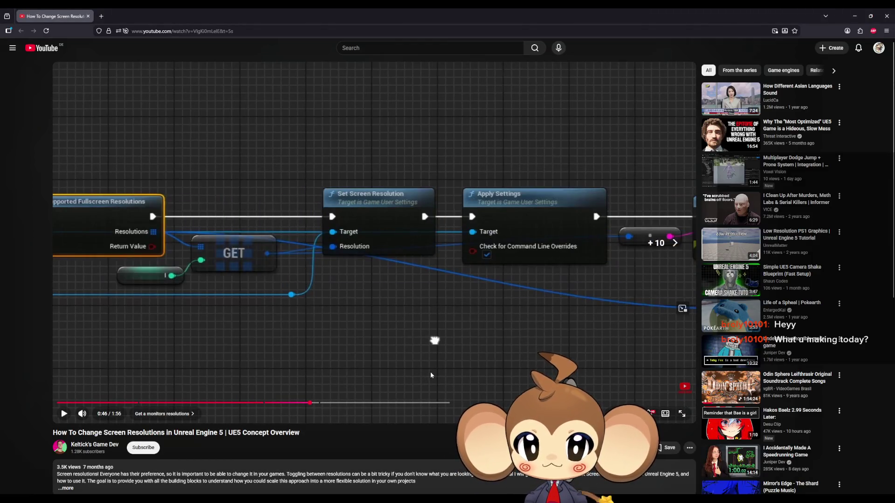
key("j")
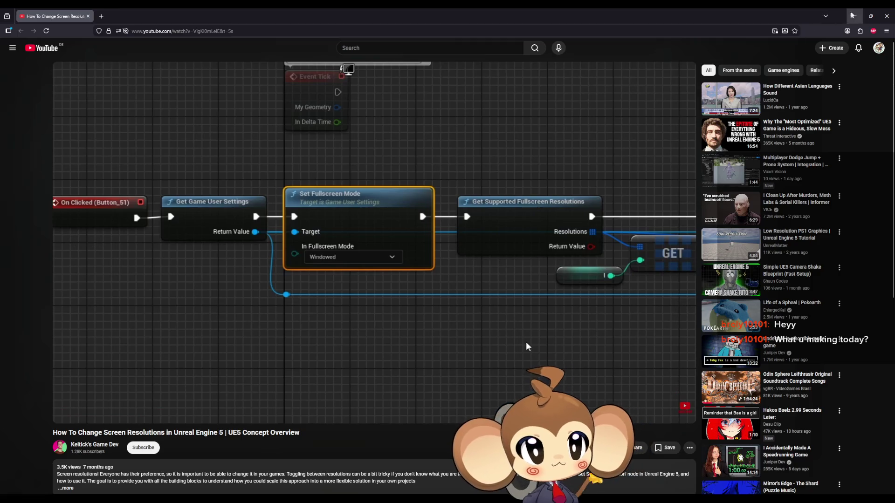
key("alt+Tab")
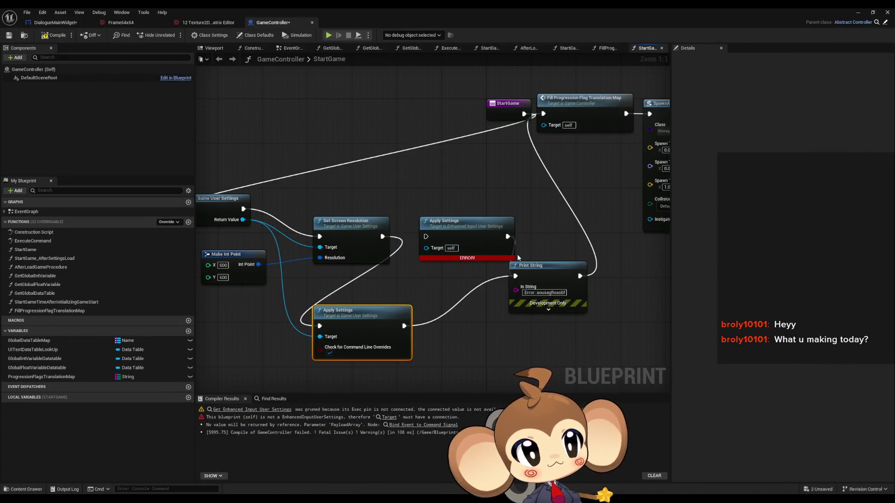
left_click_drag(362, 341, 463, 327)
left_click(499, 277)
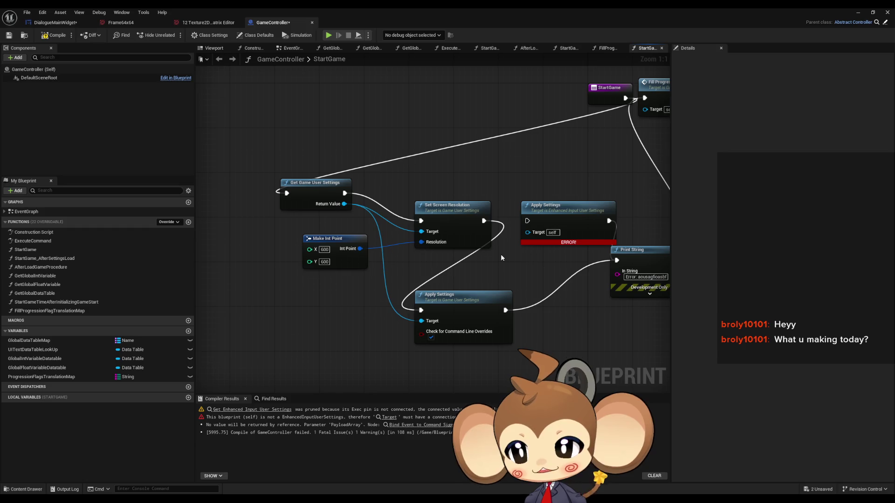
left_click(54, 23)
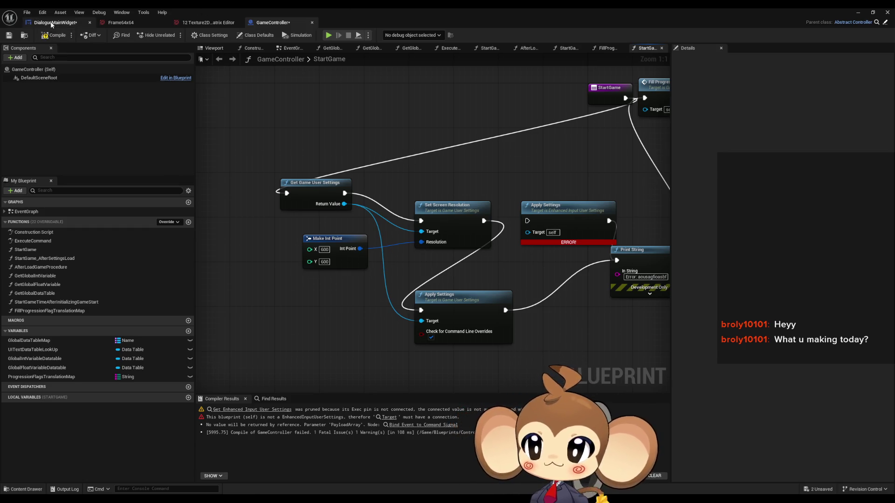
Step: Zoom the DialogueMainWidget designer out and back in on the Mira name box
scroll(449, 175, "down", 11)
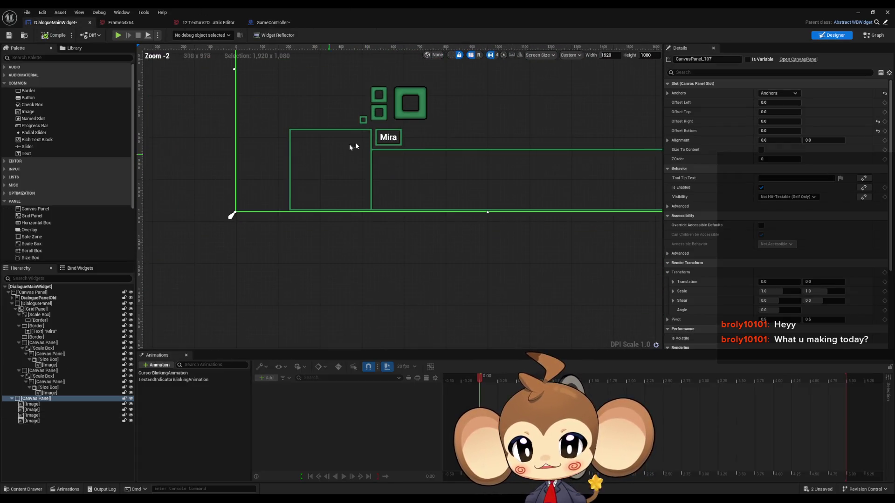
scroll(320, 174, "up", 5)
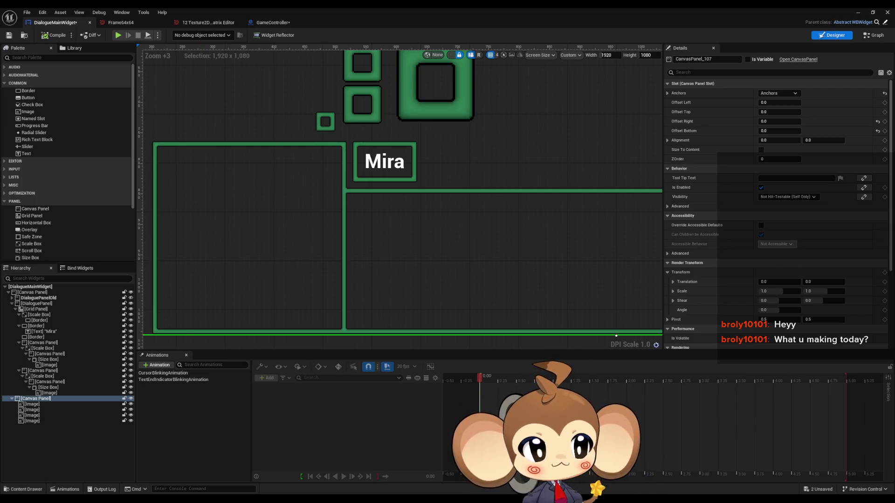
key("alt+Tab")
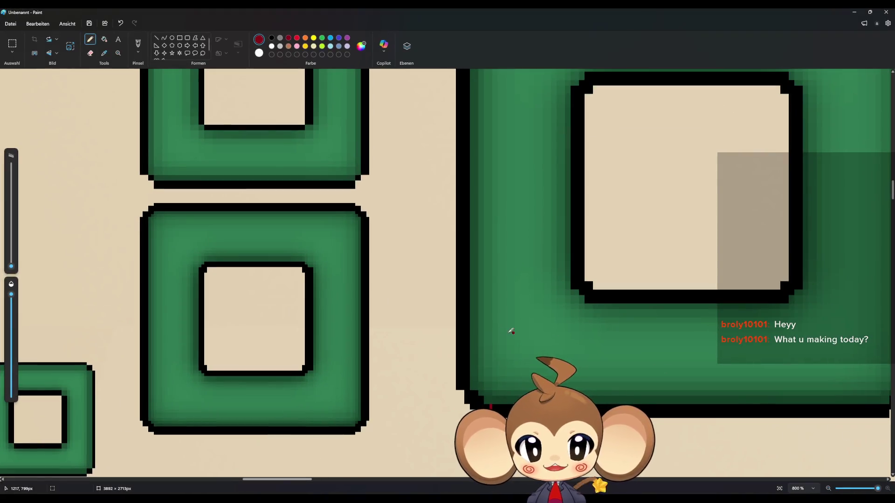
Step: Zoom around the pixel-art frame image in Paint, then minimize Paint
scroll(512, 330, "down", 8)
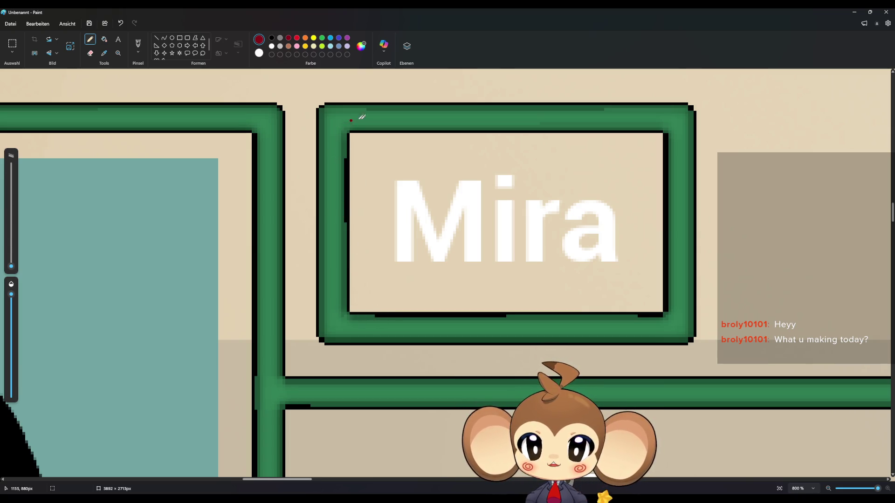
scroll(386, 230, "up", 5)
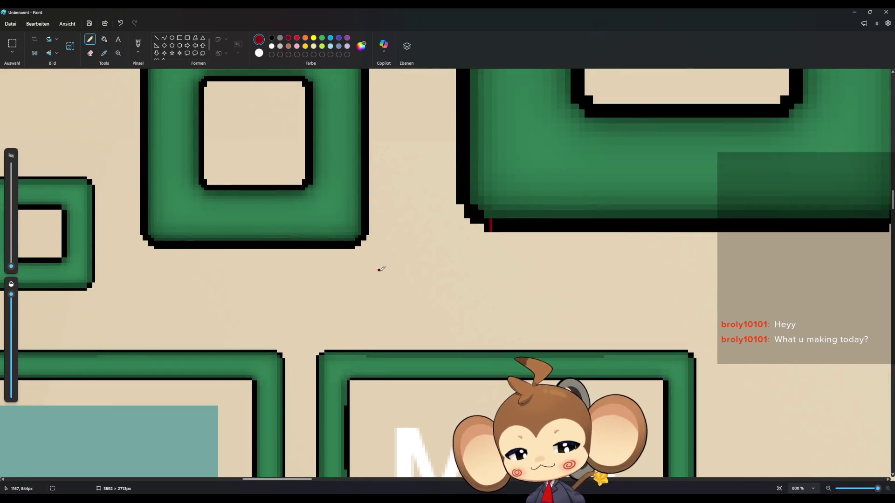
scroll(375, 279, "up", 10)
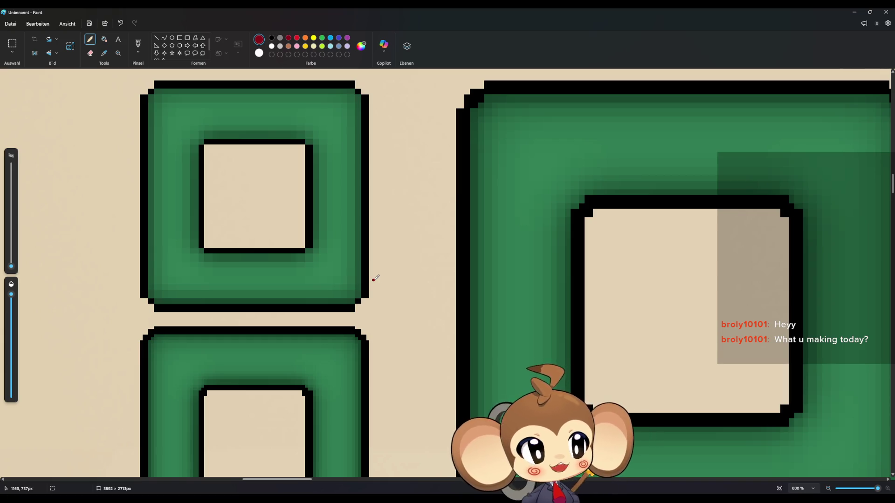
left_click(855, 11)
scroll(501, 186, "up", 6)
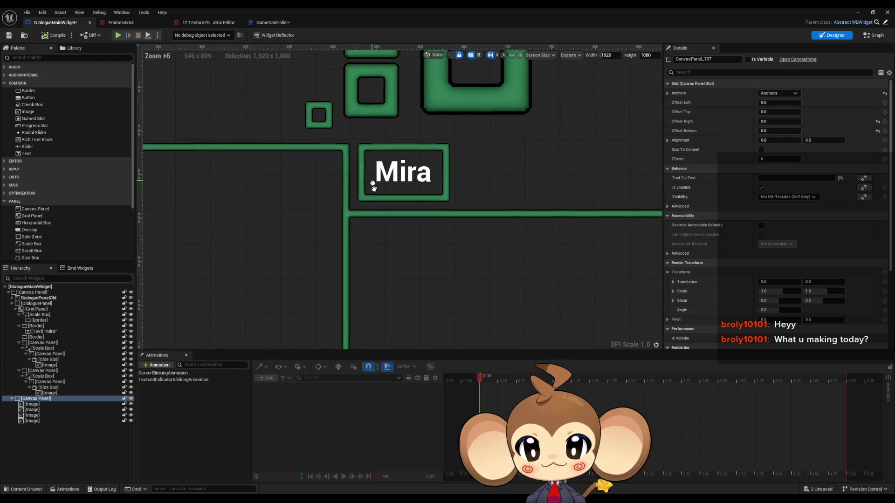
Step: Zoom the designer onto the Mira box and compare it with the zoomed Paint image
scroll(376, 273, "up", 3)
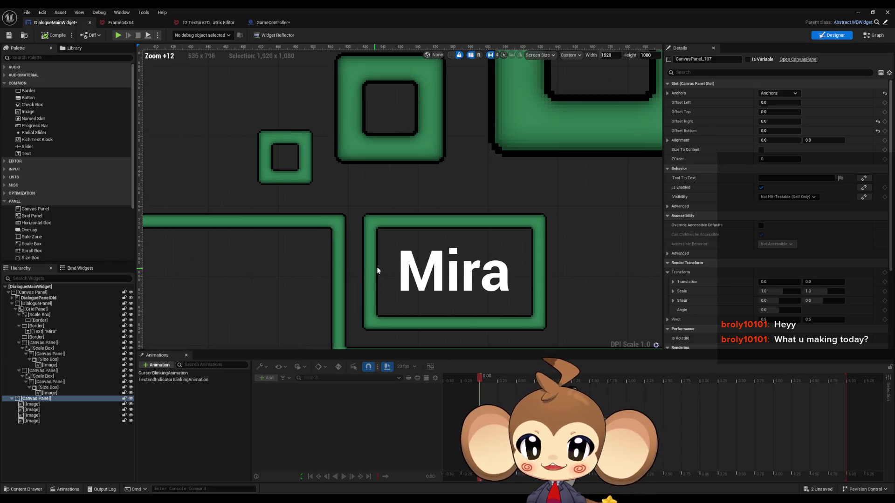
scroll(376, 283, "down", 4)
scroll(364, 282, "up", 5)
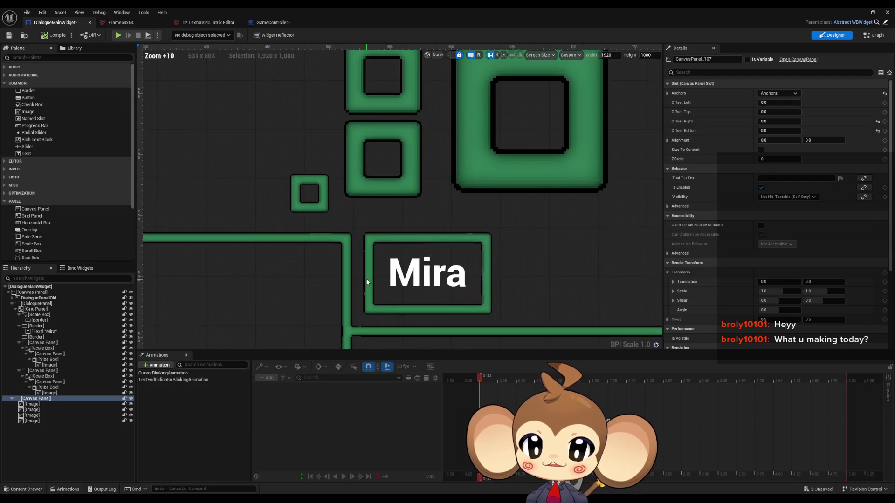
scroll(364, 278, "up", 1)
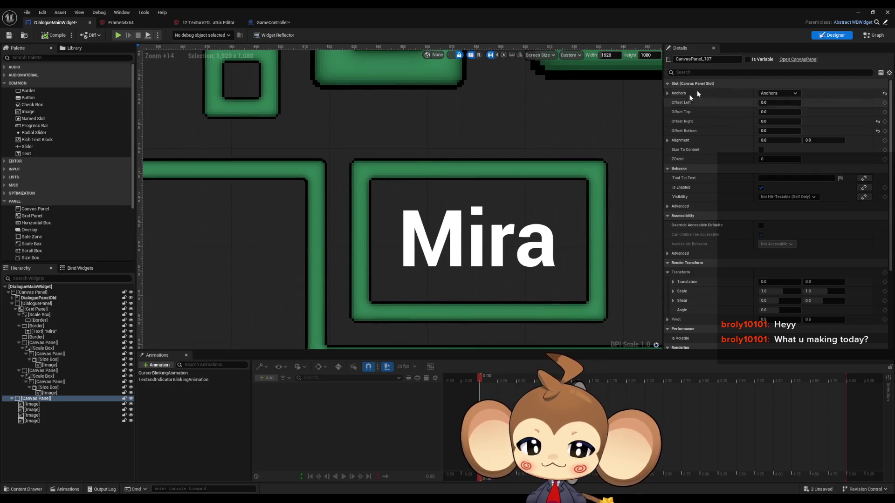
left_click(856, 13)
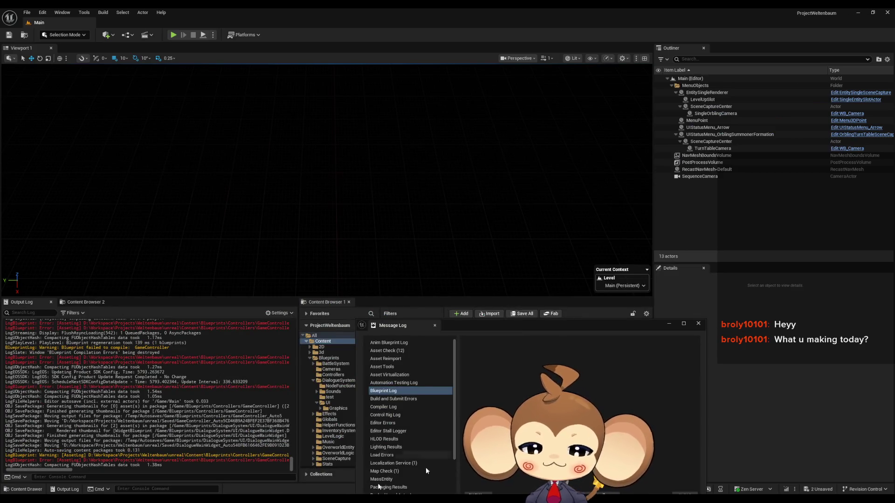
key("alt+Tab")
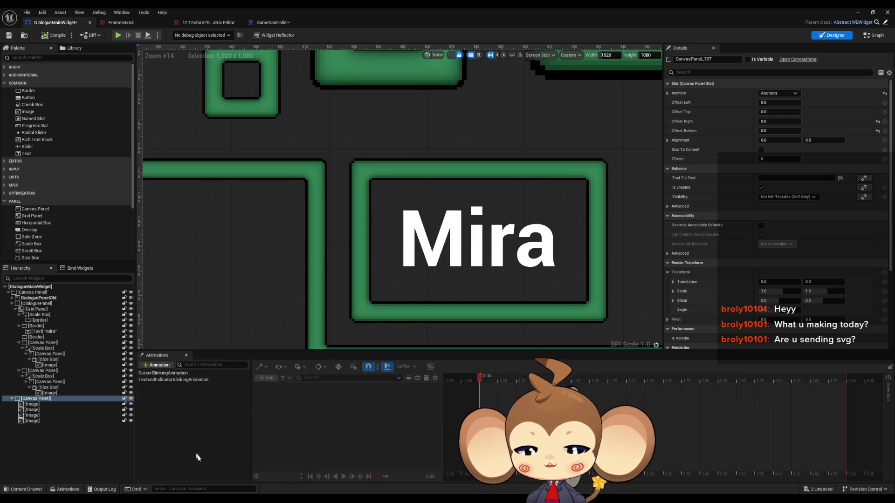
left_click(206, 489)
key("alt+Tab")
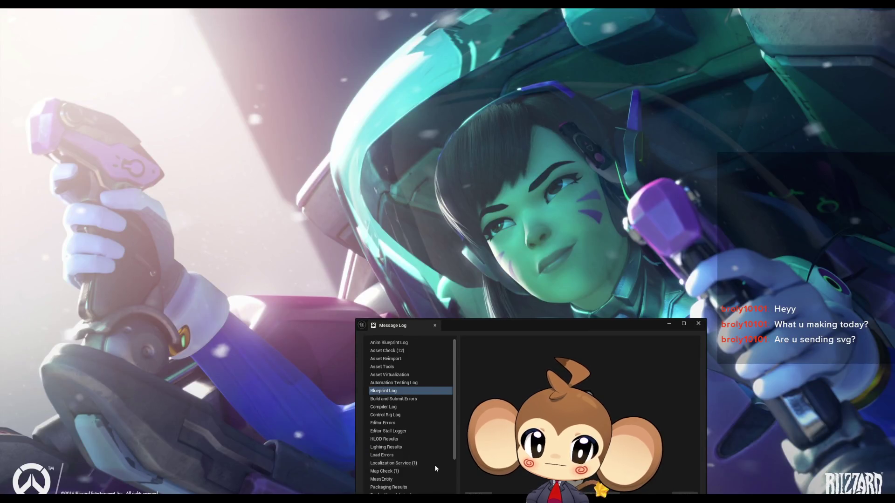
Step: Close the Message Log and bring up the GameController StartGame graph
left_click(434, 465)
left_click(286, 448)
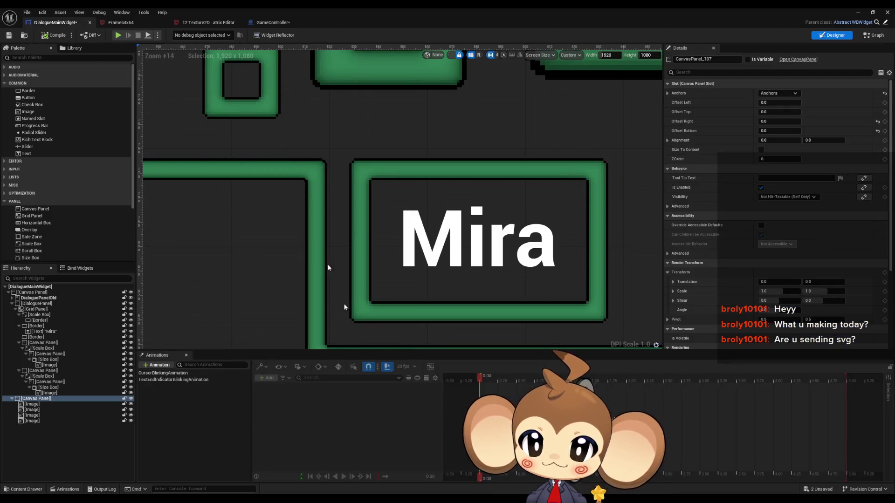
left_click(268, 23)
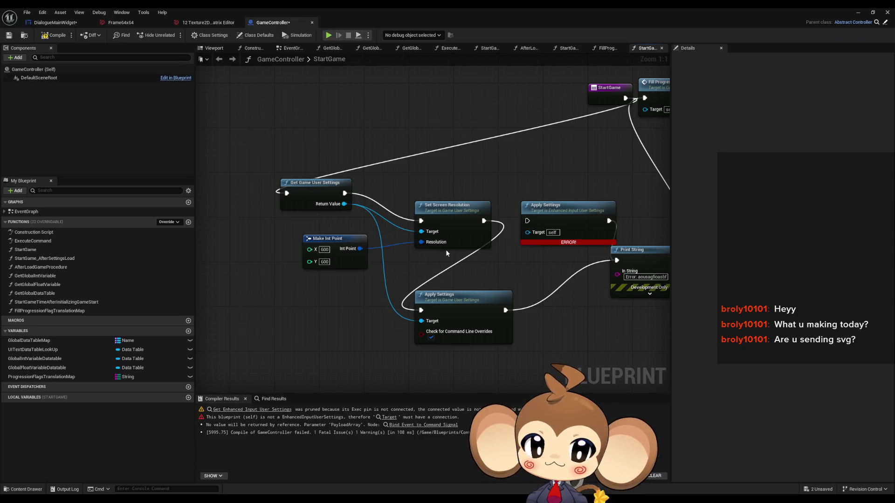
Step: Delete the erroring Apply Settings node and compile GameController
left_click_drag(510, 179, 496, 257)
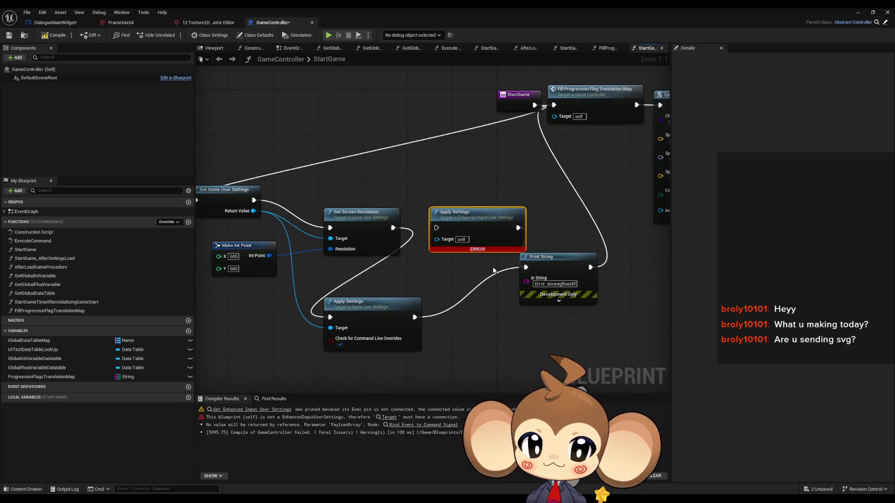
key("Delete")
key("F7")
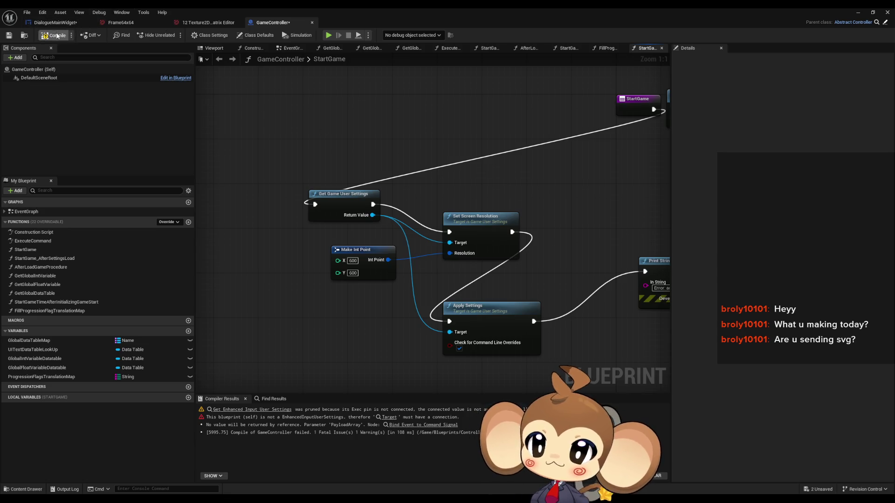
Step: Run a play-in-editor test through the load game option, then stop it
left_click(329, 35)
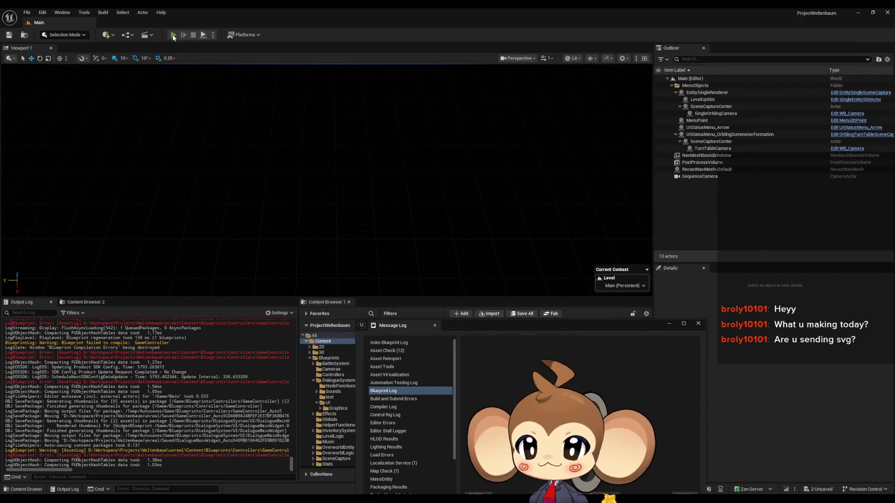
key("Down")
key("Return")
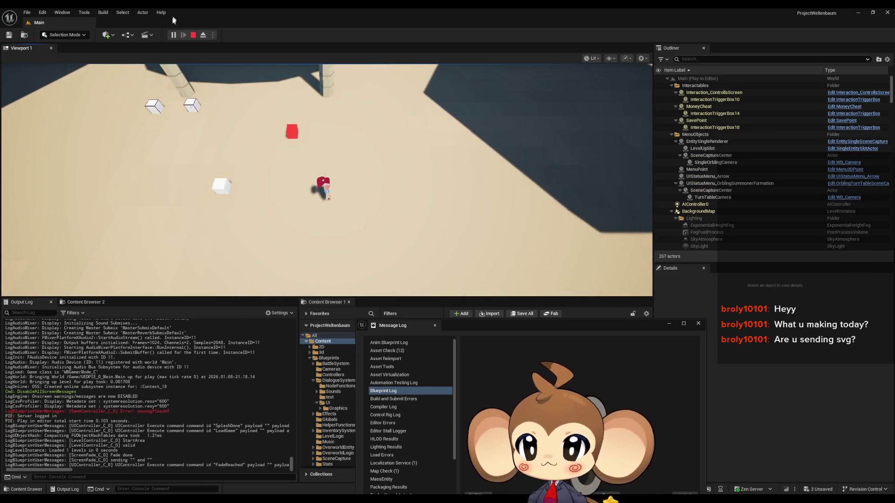
left_click(193, 36)
left_click(213, 36)
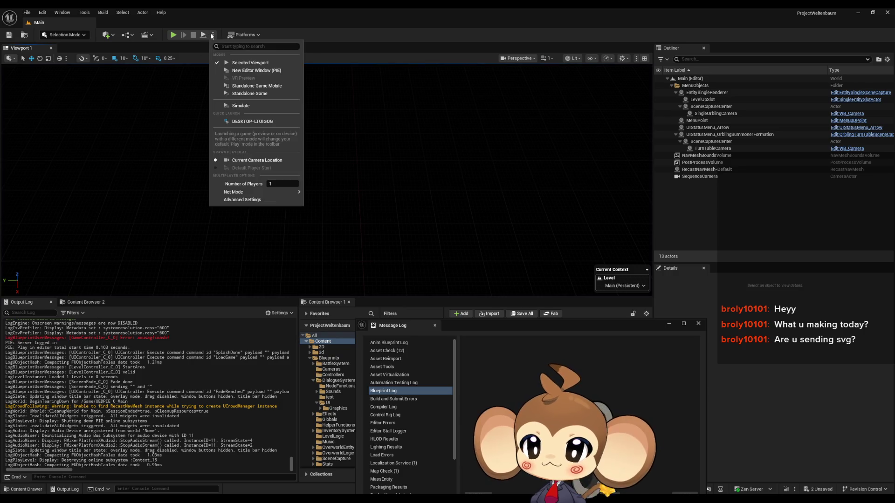
Step: Launch Standalone Game, saving DialogueMainWidget and GameController when prompted
left_click(250, 93)
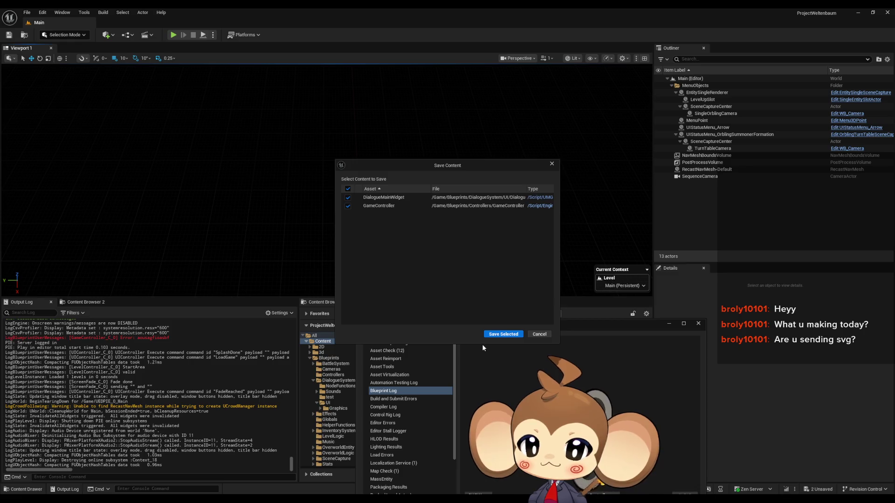
left_click(489, 335)
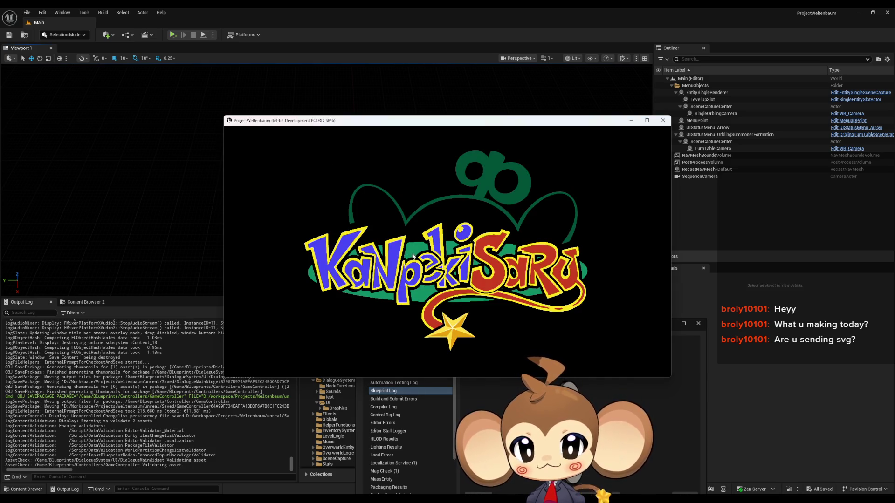
Step: Play past the splash and menu, run the character, then close the game window
left_click(391, 293)
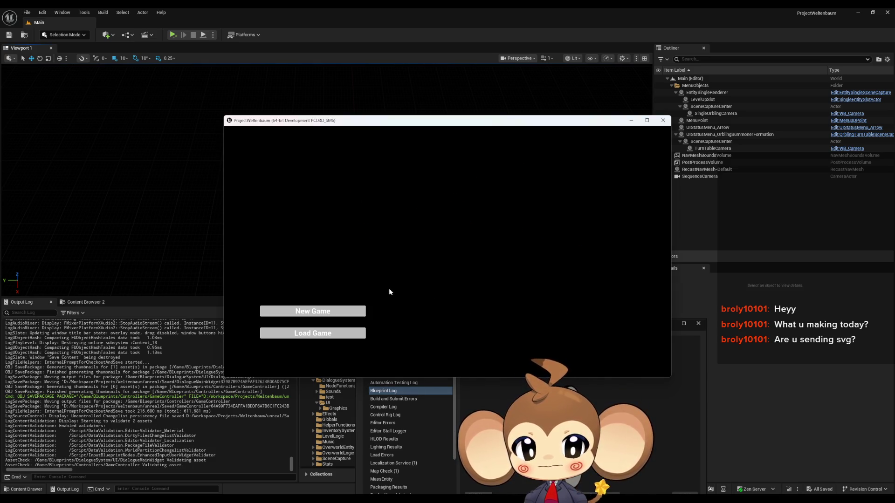
left_click(299, 334)
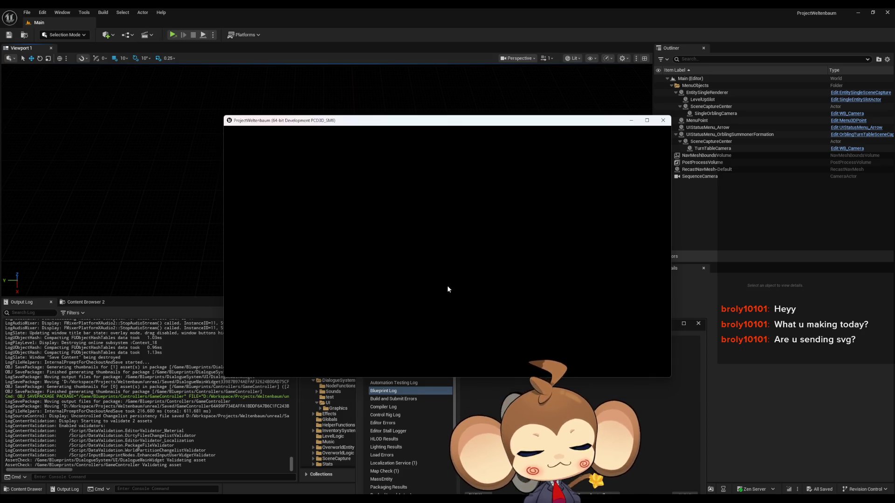
key("a")
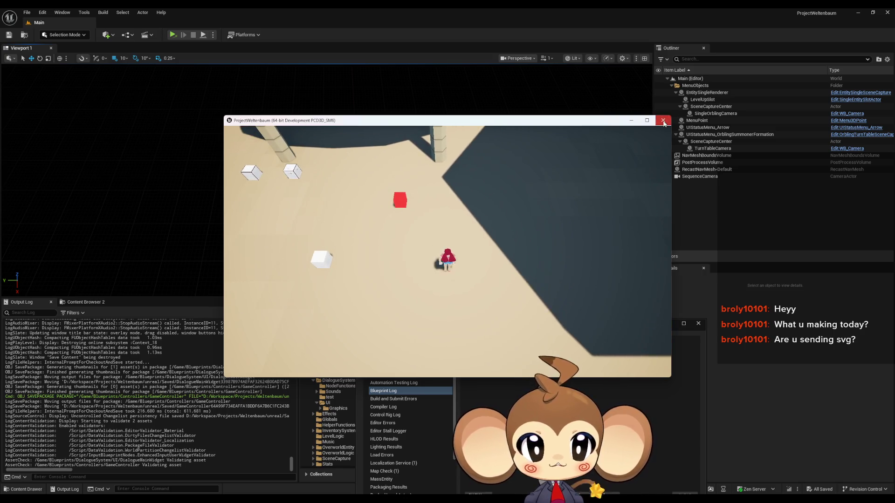
key("Escape")
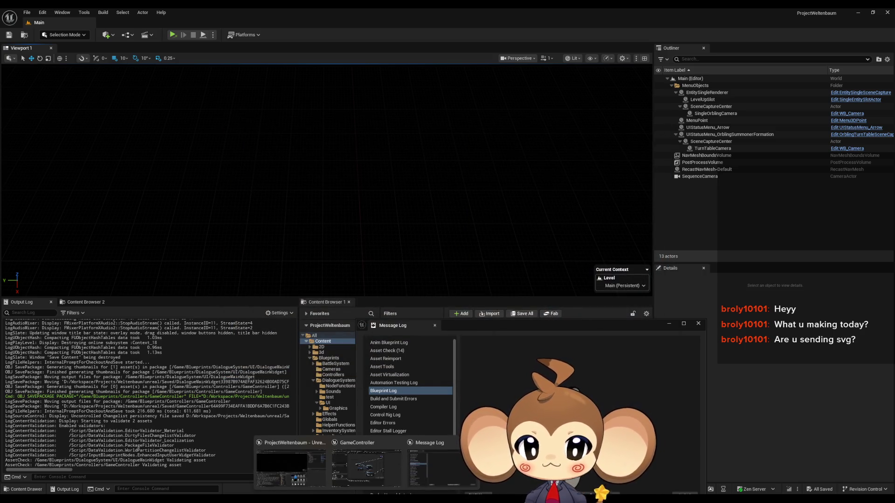
left_click(367, 464)
Step: Pan across the successfully compiled StartGame graph to review it
mouse_move(545, 261)
left_mouse_down()
mouse_move(433, 246)
mouse_move(512, 257)
mouse_move(535, 313)
left_mouse_up()
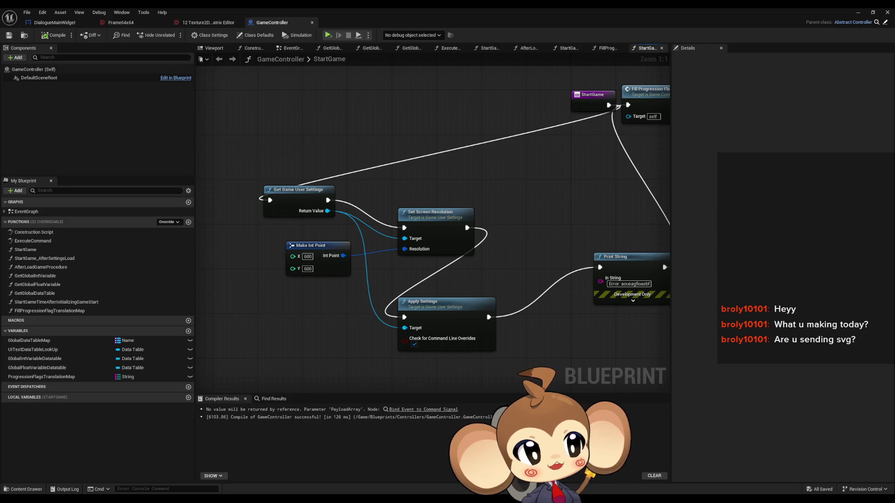
key("alt+Tab")
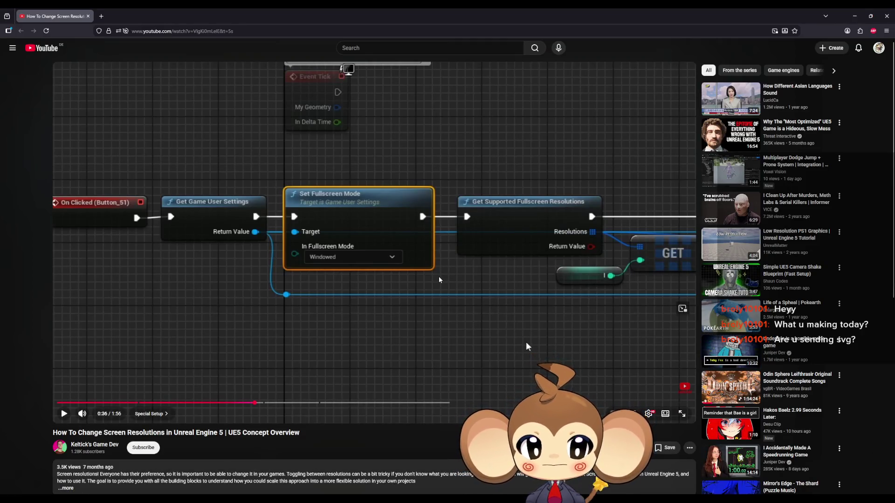
Step: Skip the tutorial video forward past the resolution nodes to its end
key("Right")
key("Right")
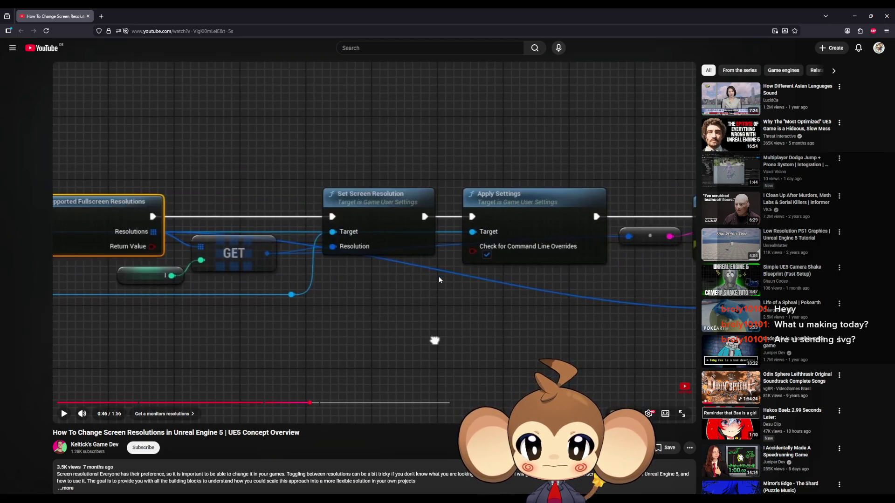
key("Left")
key("Right")
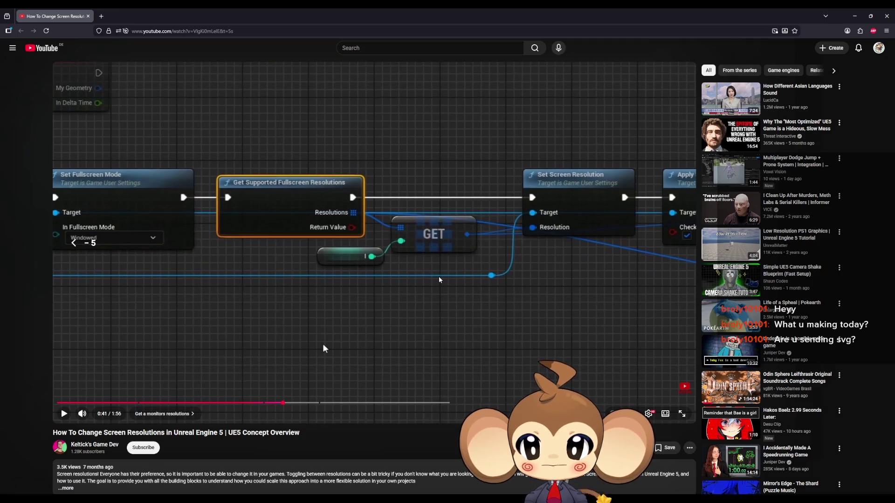
key("Right")
key("Right")
key("l")
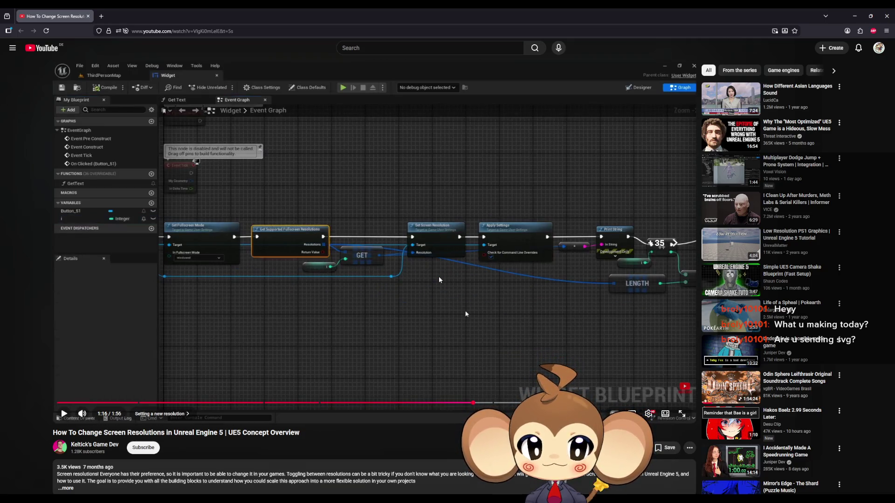
key("l")
key("l")
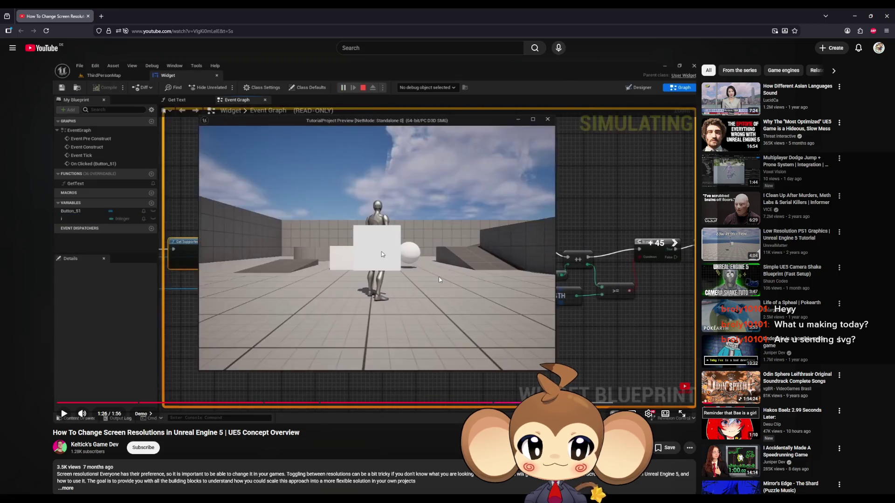
key("Right")
key("l")
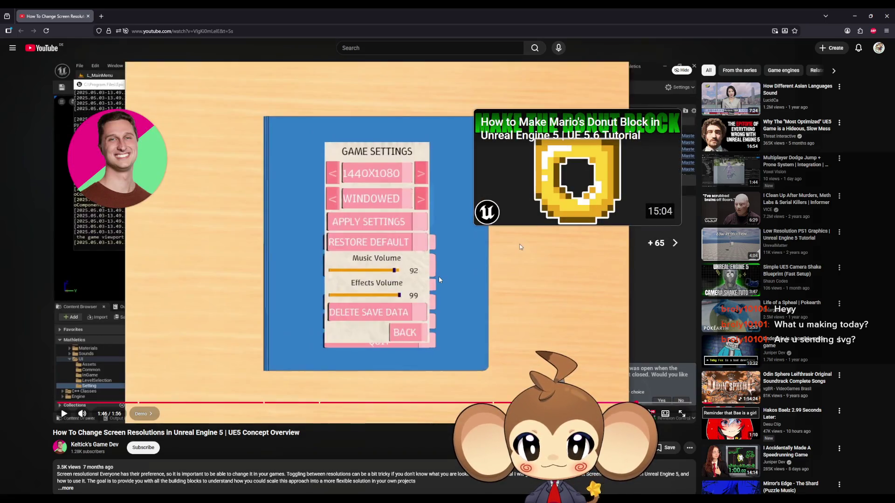
key("l")
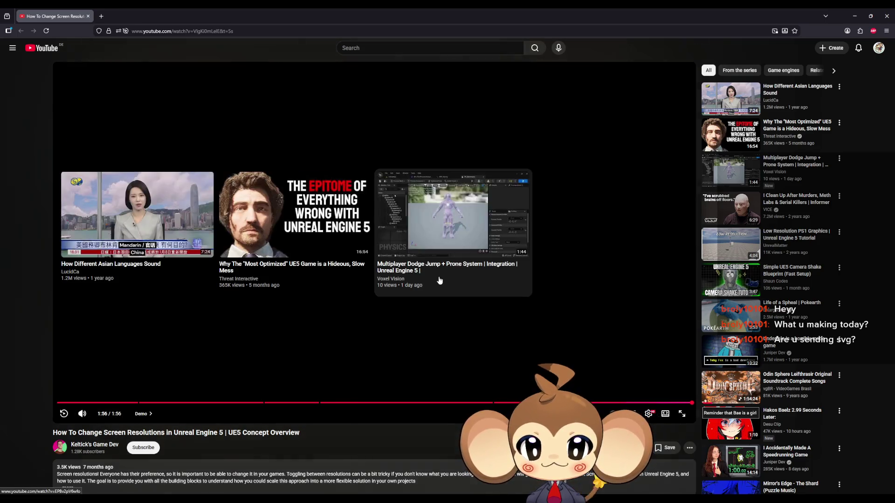
Step: Rewind the tutorial back through its game demo toward the blueprint graph
key("j")
key("j")
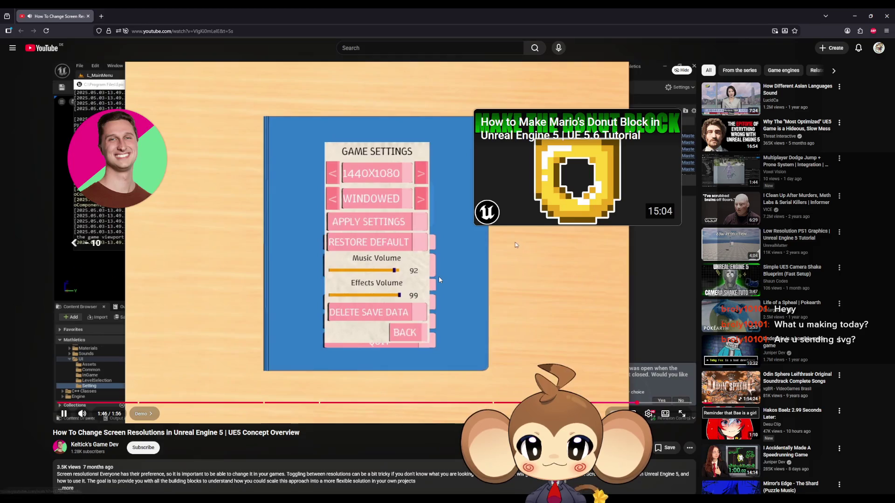
key("j")
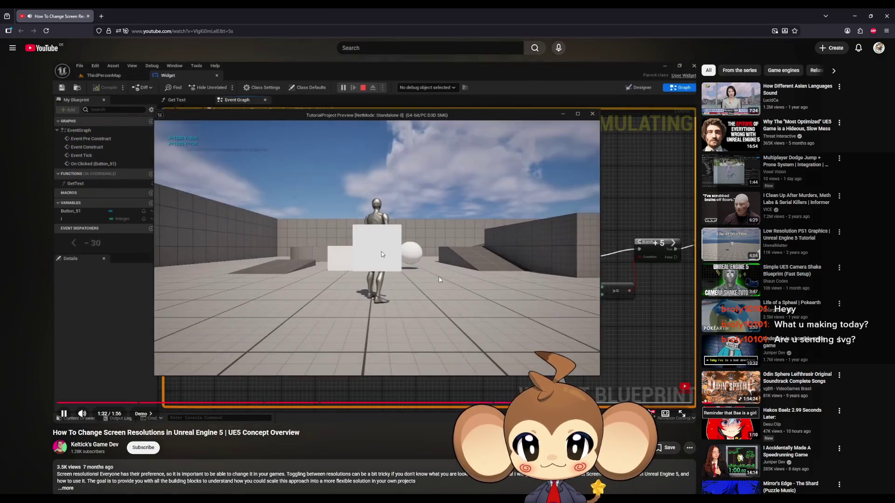
key("j")
key("Right")
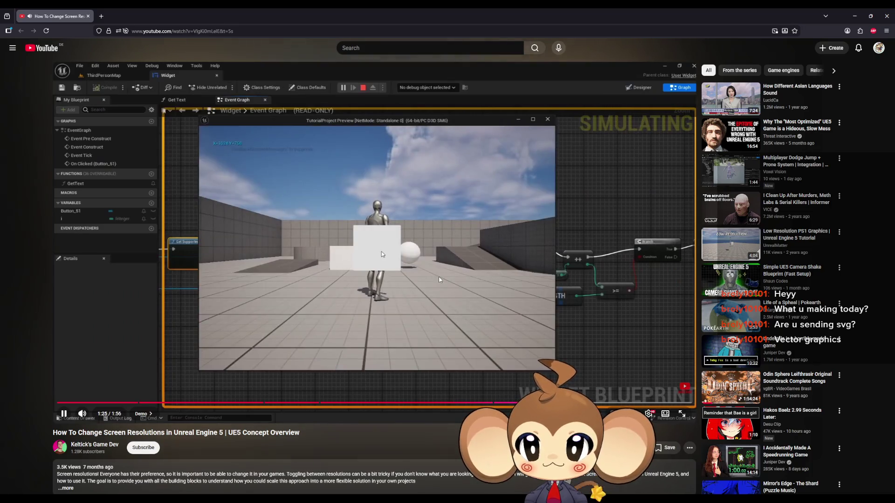
key("Left")
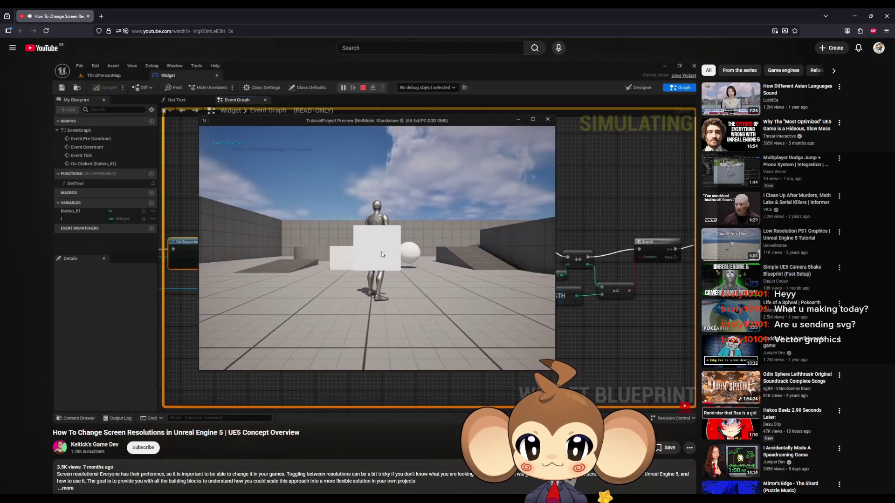
Step: Pause the tutorial at 1:26 and minimize the browser to return to the StartGame graph
key("space")
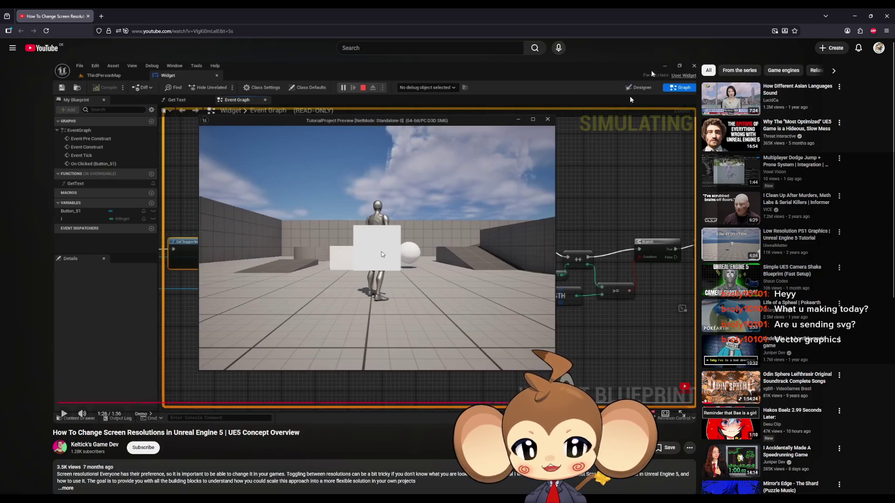
left_click(855, 16)
left_click_drag(365, 310, 406, 260)
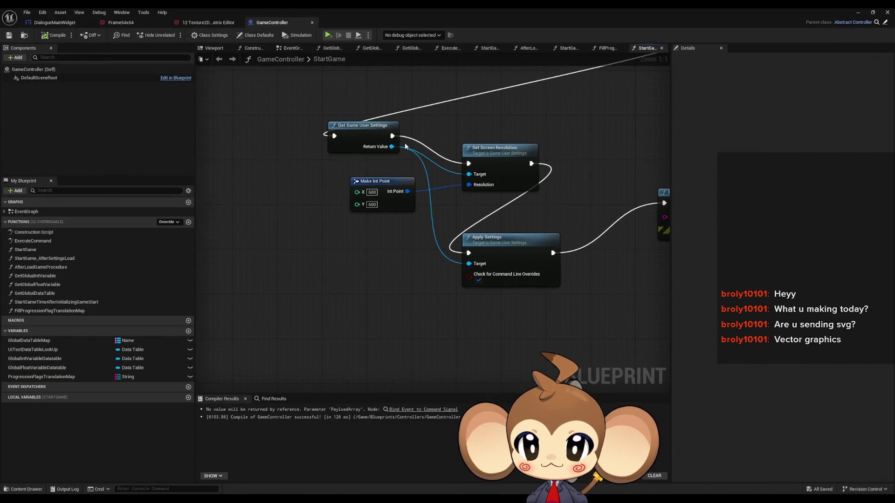
Step: Try searching 'supp' from the Return Value and Resolution pins, cancelling both searches
left_click_drag(392, 146, 330, 256)
type("suppo")
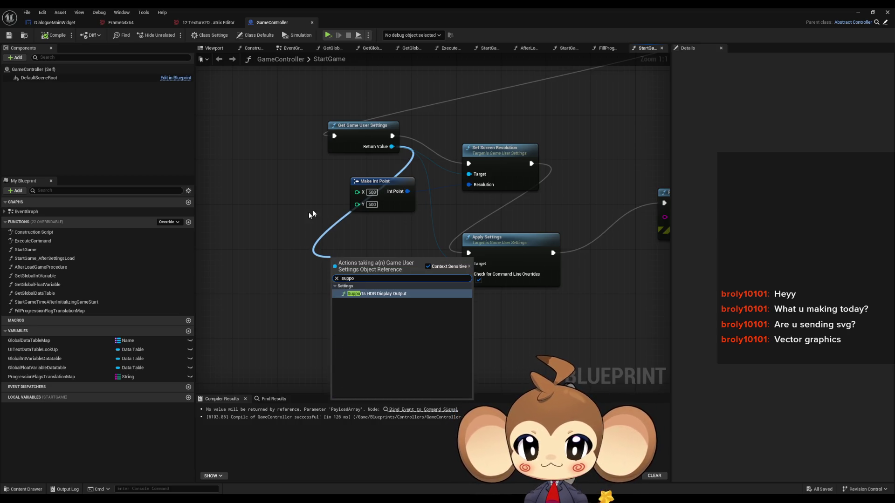
key("Escape")
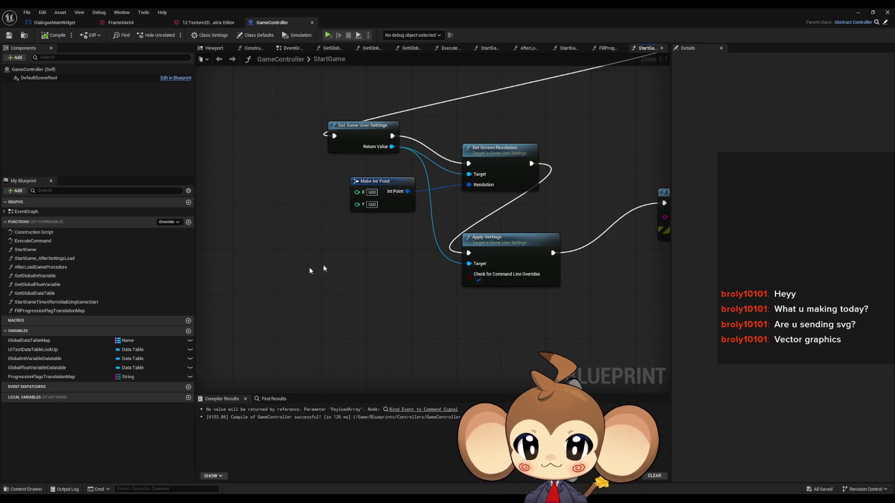
left_click_drag(469, 185, 307, 289)
type("suppo")
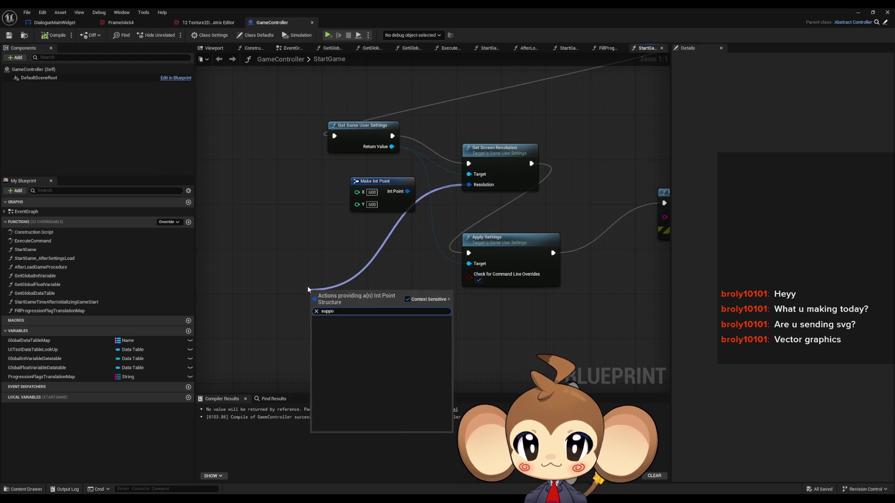
key("Escape")
Step: Add a Get Supported Fullscreen Resolutions node below the existing nodes
right_click(299, 275)
type("suppor resol")
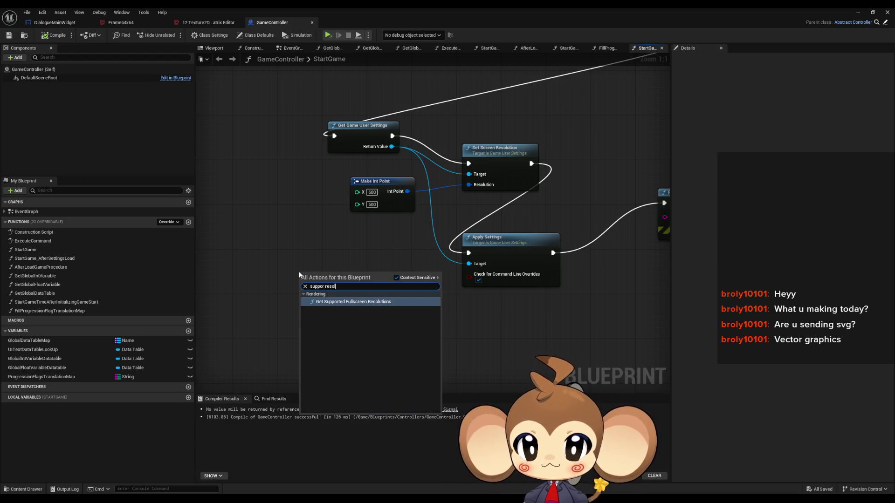
key("Return")
mouse_move(387, 298)
left_mouse_down()
mouse_move(329, 299)
mouse_move(365, 294)
left_mouse_up()
Step: Add a GET on the Resolutions array and connect it to Set Screen Resolution's Resolution pin
type("get")
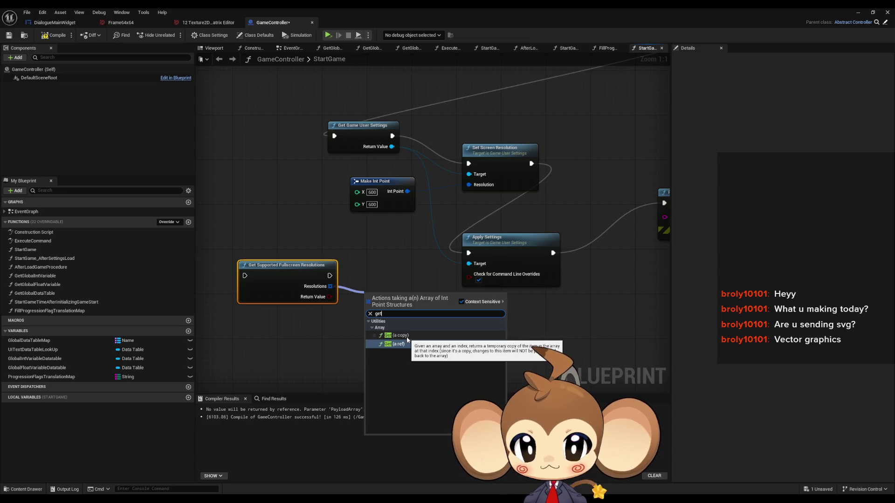
left_click(407, 336)
left_click_drag(419, 302, 470, 185)
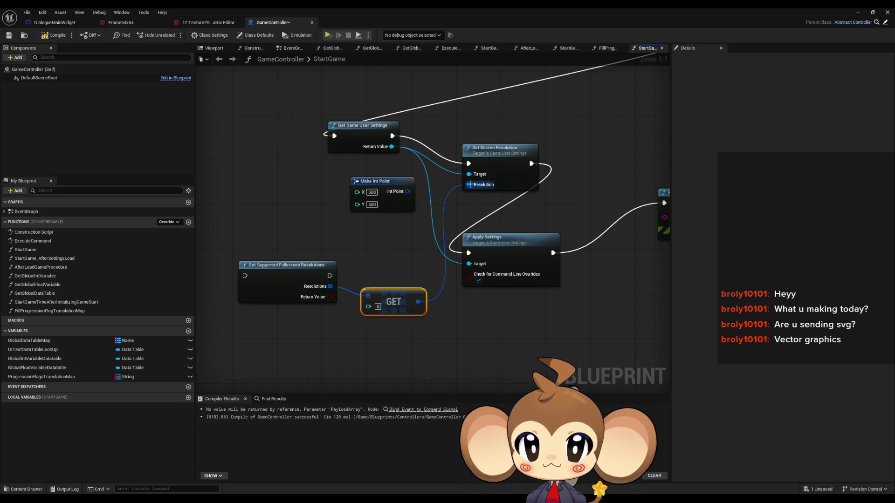
left_click_drag(373, 181, 227, 170)
Step: Rewire the exec so Get Supported Fullscreen Resolutions runs before Set Screen Resolution
mouse_move(329, 275)
left_mouse_down()
mouse_move(456, 162)
mouse_move(468, 163)
left_mouse_up()
mouse_move(392, 136)
left_mouse_down()
mouse_move(419, 146)
mouse_move(244, 276)
left_mouse_up()
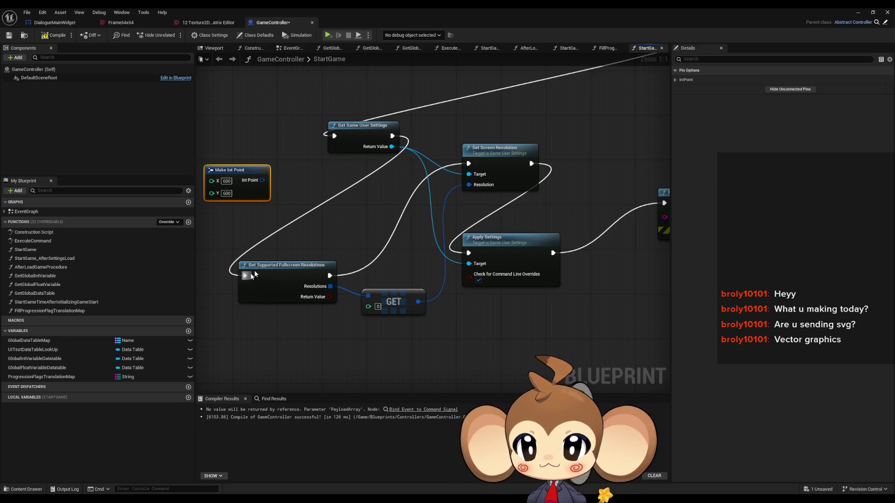
left_click(466, 201)
left_click(854, 13)
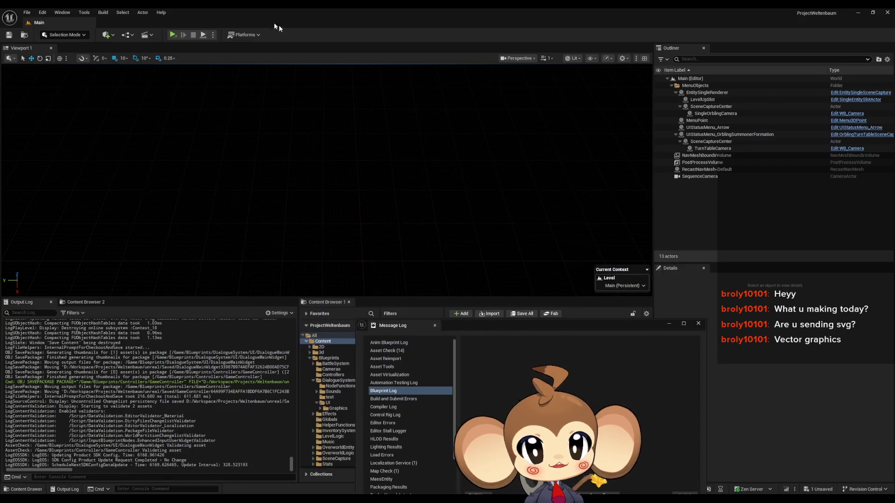
Step: Save GameController, run and close the standalone game showing the KanpekiSaru splash
key("ctrl+shift+s")
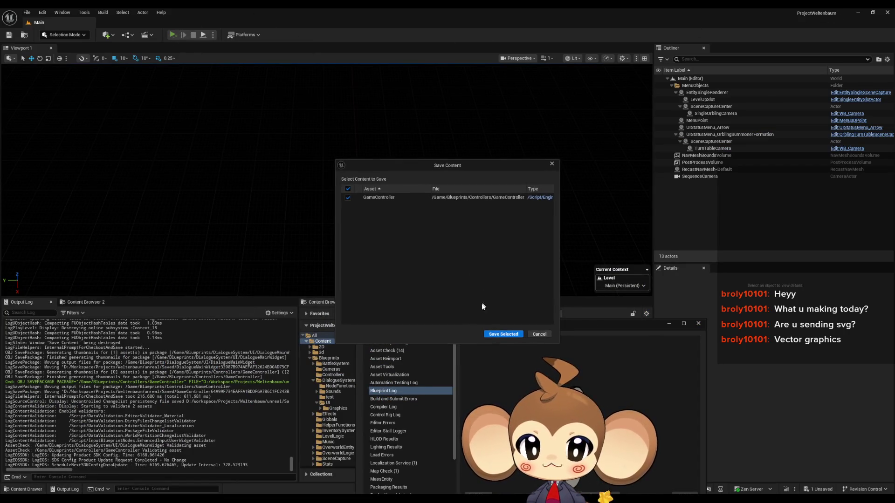
left_click(495, 334)
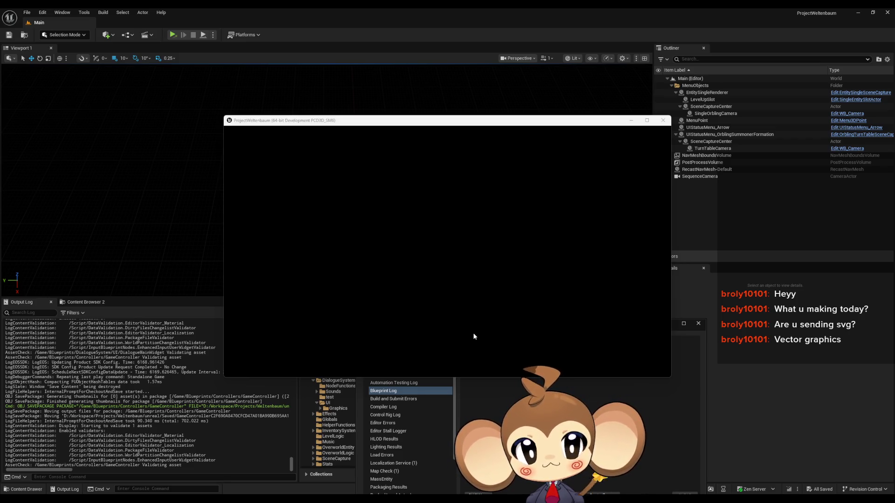
left_click(663, 121)
mouse_move(357, 502)
left_click(366, 469)
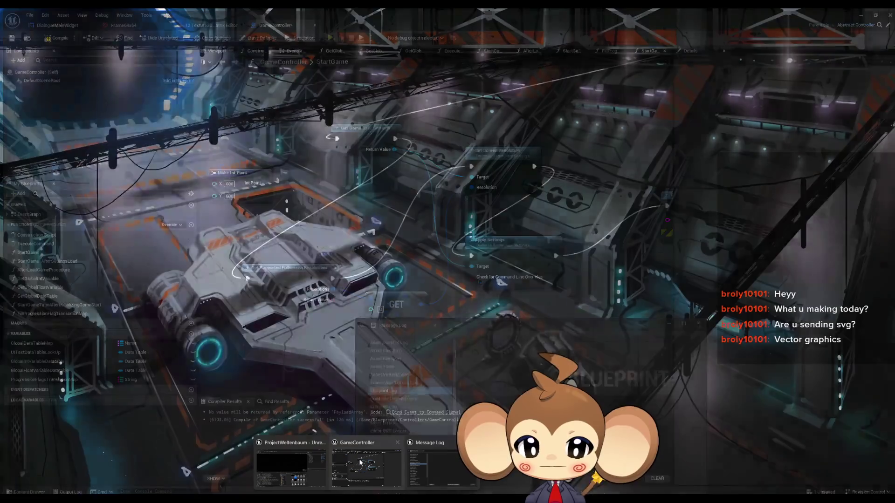
Step: Open the StartGame function graph, add a Set Delay Length node, then delete it
double_click(56, 211)
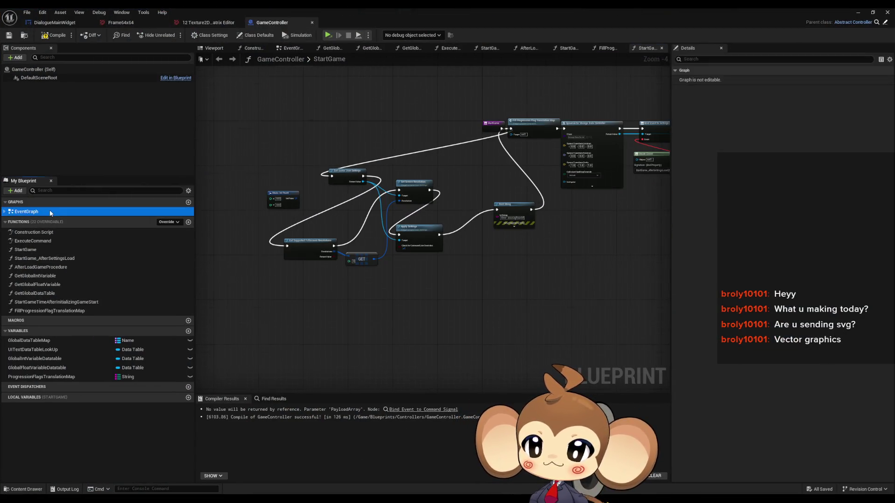
double_click(26, 250)
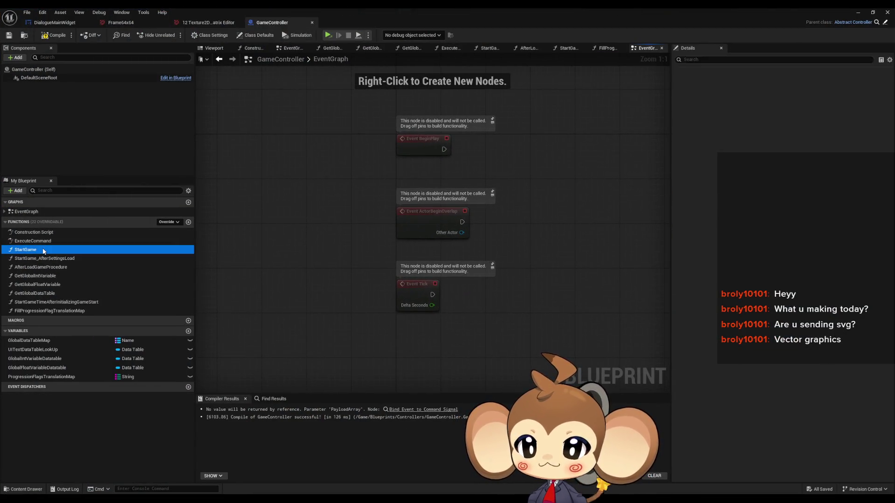
scroll(426, 194, "up", 3)
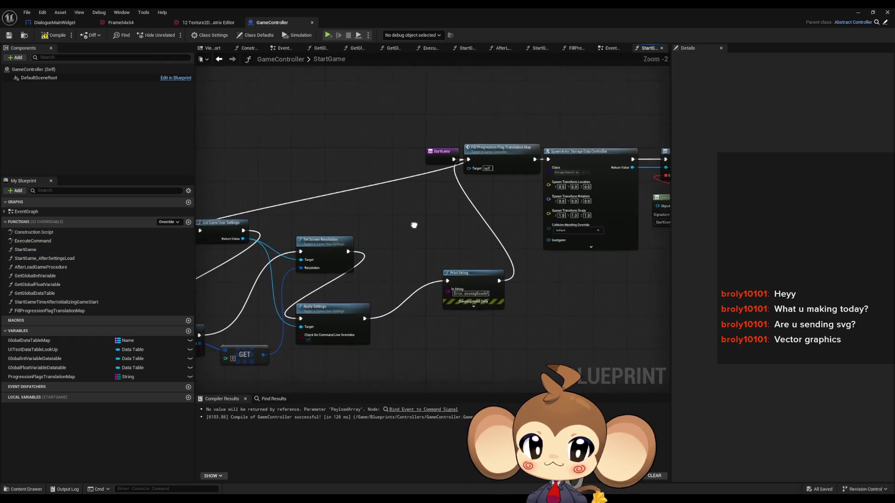
scroll(513, 209, "down", 2)
scroll(466, 238, "up", 2)
mouse_move(498, 175)
left_mouse_down()
mouse_move(504, 184)
mouse_move(393, 199)
left_mouse_up()
type("del")
left_click(432, 307)
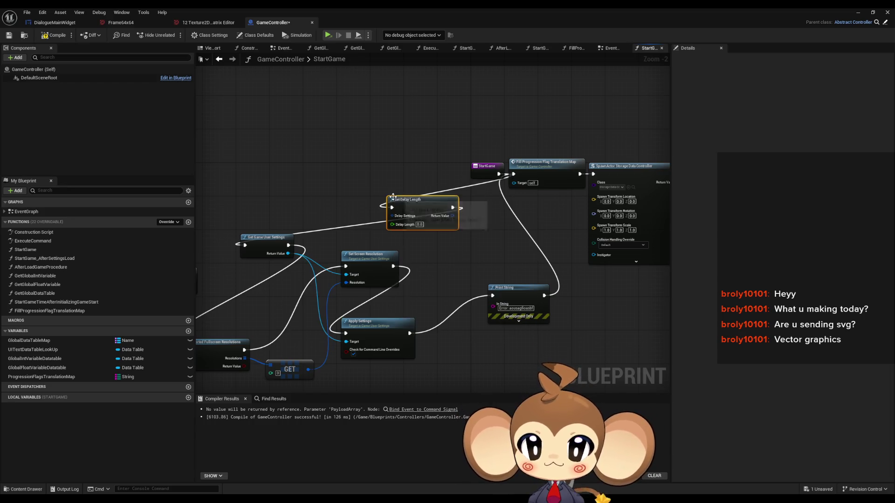
key("Delete")
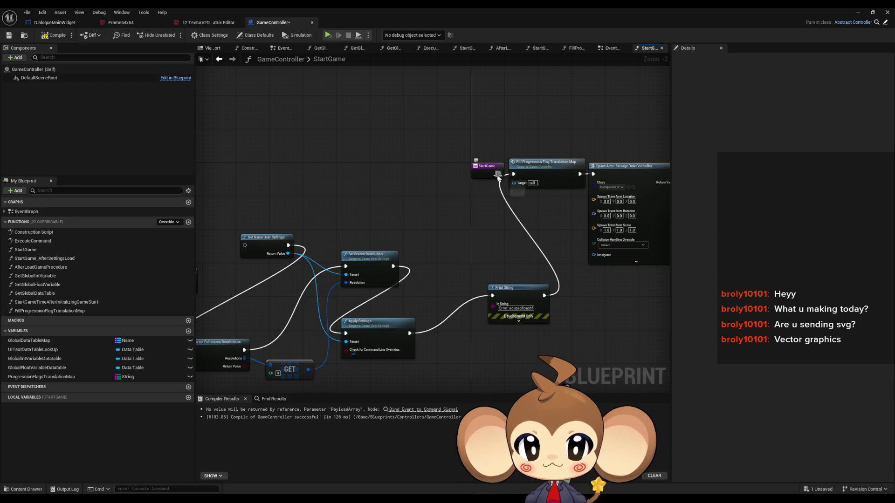
Step: Connect StartGame's execution output to Get Game User Settings
left_click_drag(499, 174, 417, 218)
key("Escape")
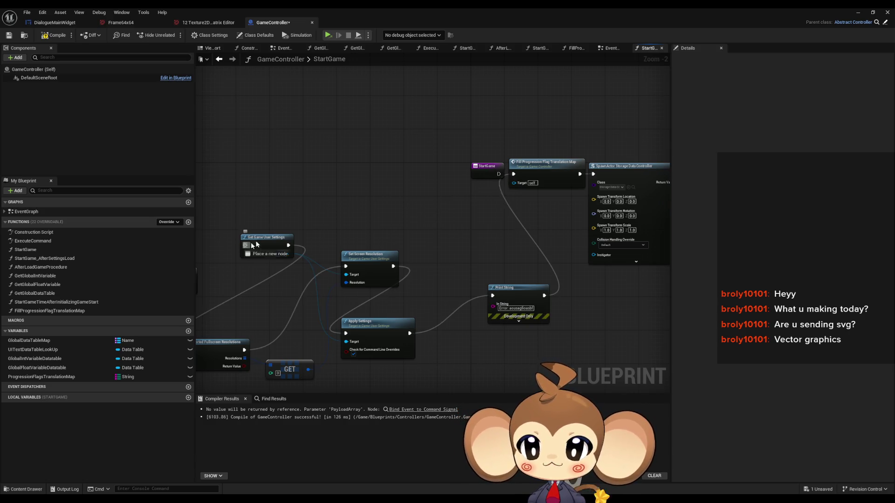
mouse_move(245, 246)
left_mouse_down()
mouse_move(510, 166)
mouse_move(499, 174)
left_mouse_up()
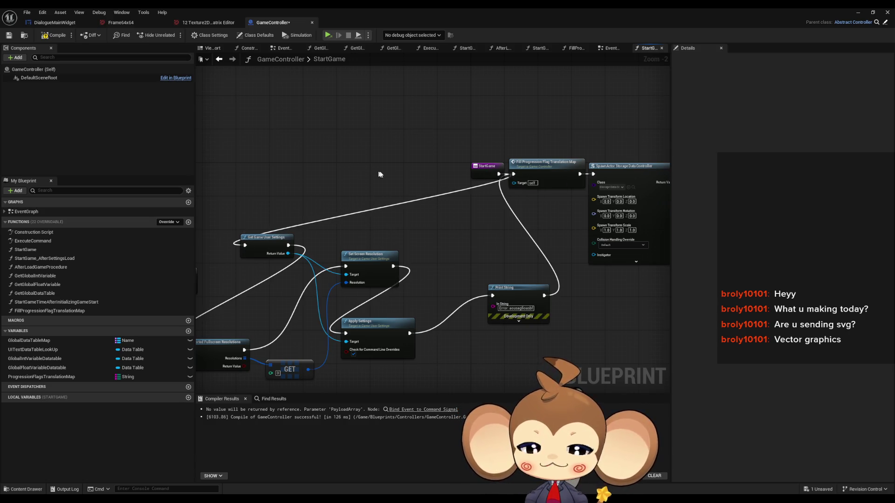
Step: Find all blueprint references to StartGame via Find References > By Class Member (All)
right_click(482, 165)
mouse_move(512, 240)
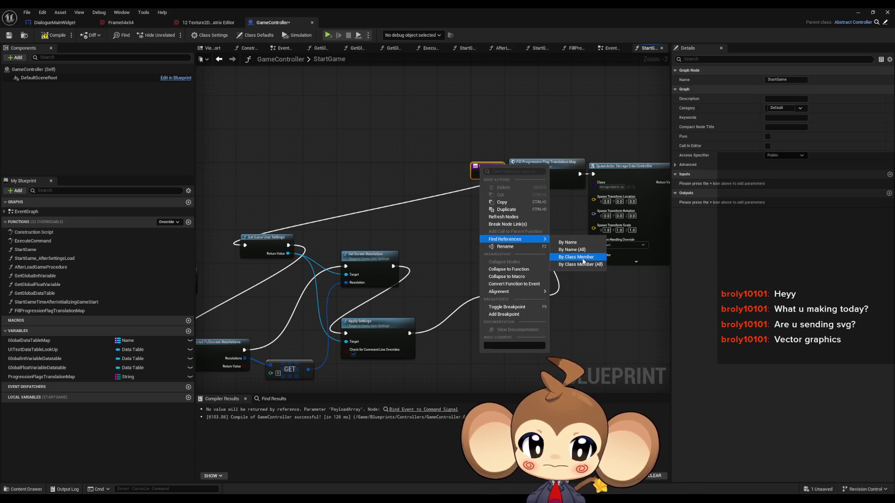
left_click(583, 265)
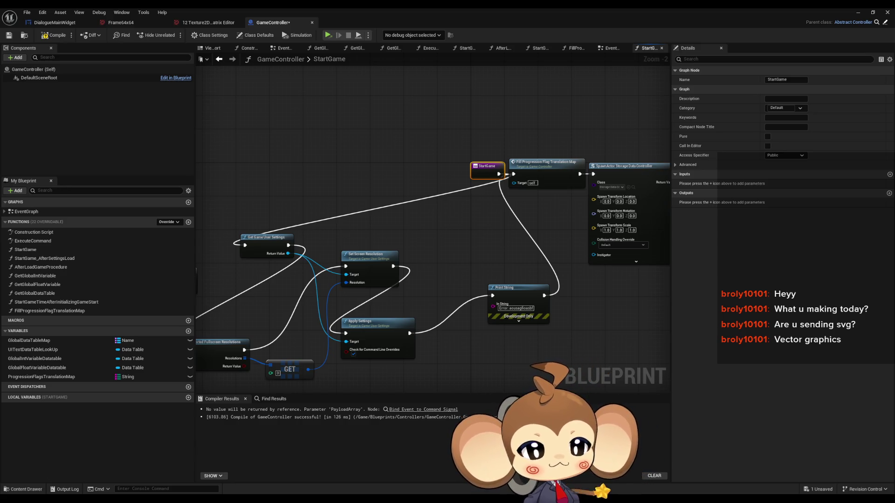
Step: Open the Main level blueprint and paste the SpawnActor and Start Game nodes
double_click(513, 7)
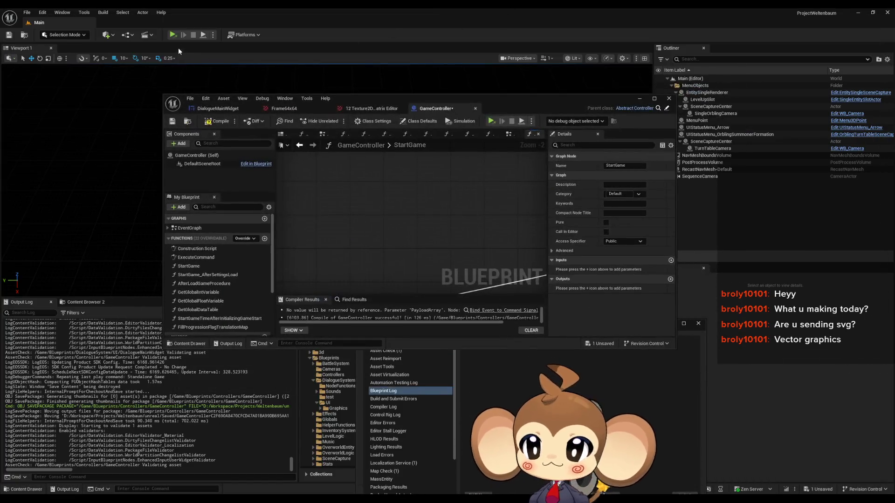
left_click(126, 35)
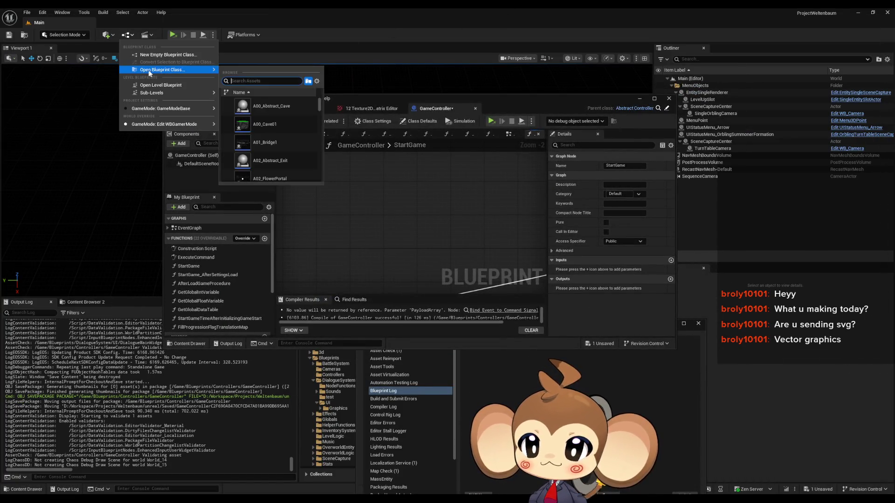
left_click(168, 89)
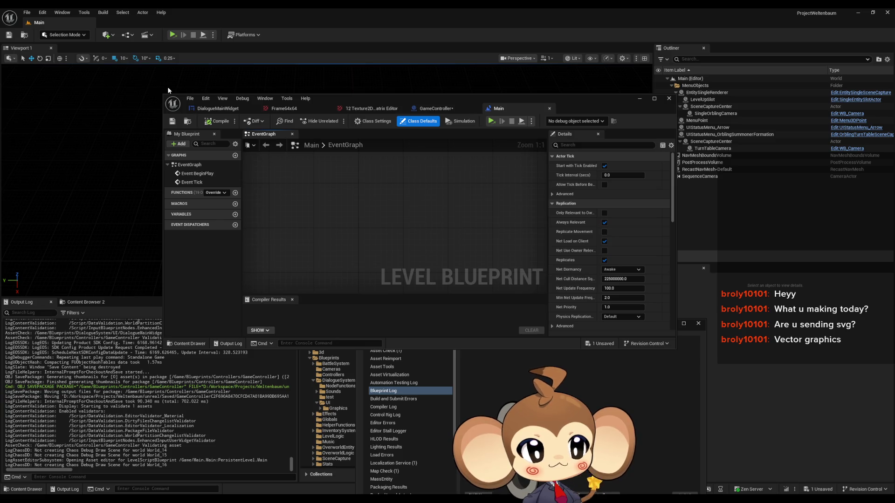
key("ctrl+v")
left_click_drag(389, 244, 364, 184)
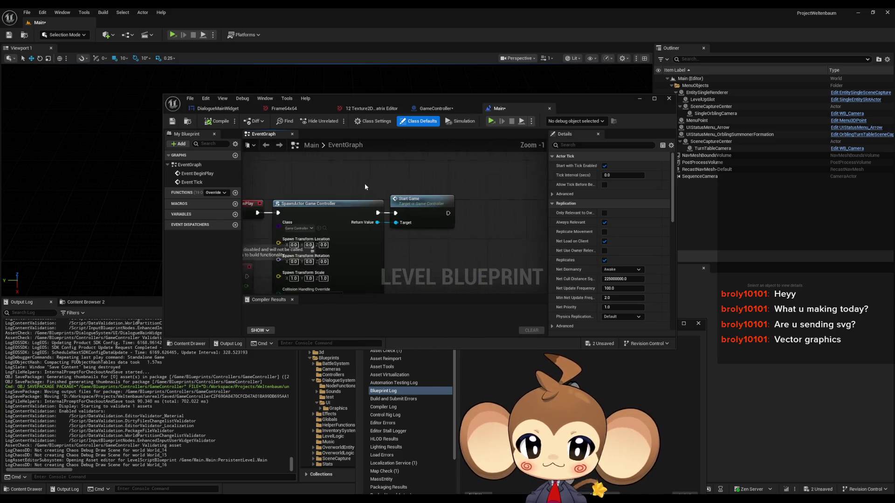
left_click_drag(427, 242, 512, 251)
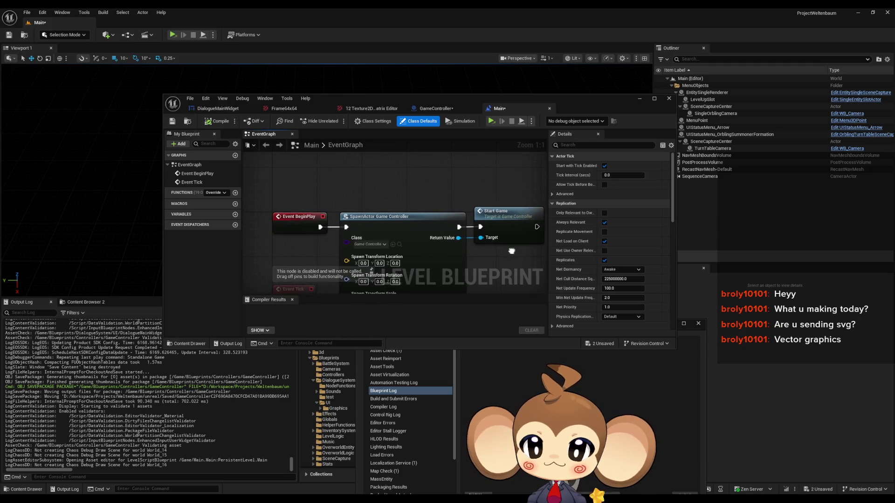
Step: Insert a 5-second Delay node after Event BeginPlay
mouse_move(320, 227)
left_mouse_down()
mouse_move(338, 240)
mouse_move(334, 176)
left_mouse_up()
type("delay")
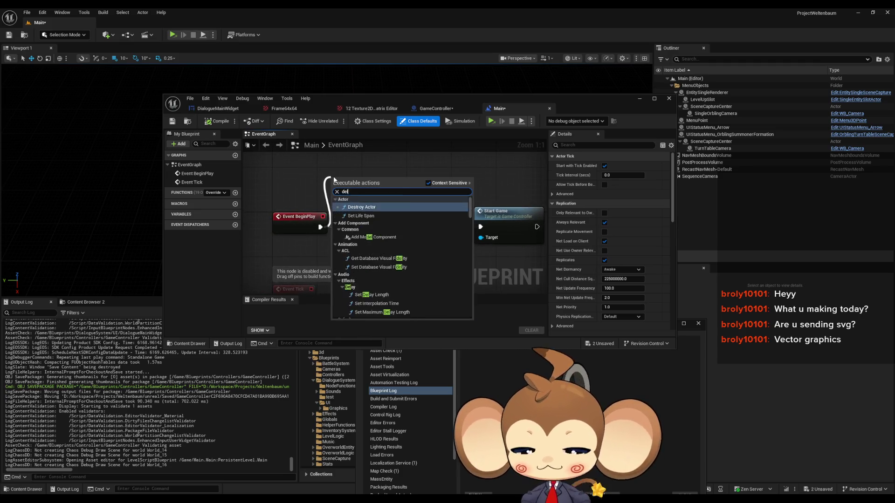
key("Return")
left_click(363, 200)
type("5")
key("Return")
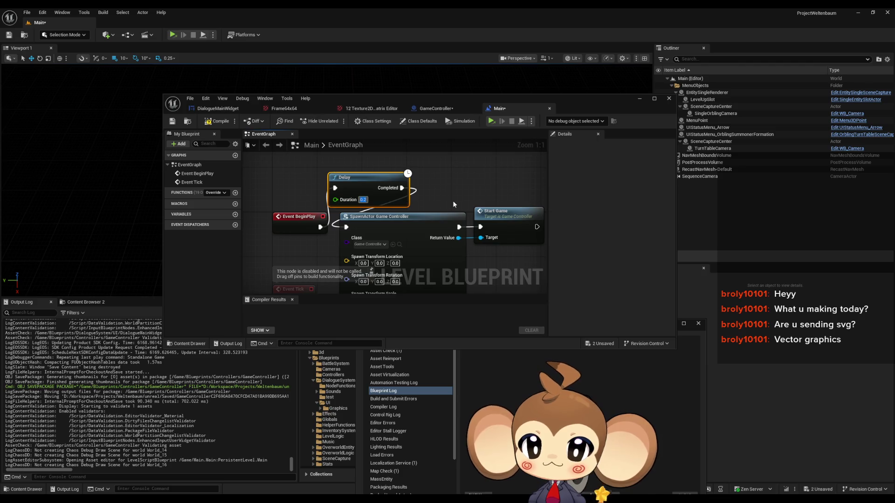
Step: Save the level, run it as a standalone game, then close the game window
left_click(640, 99)
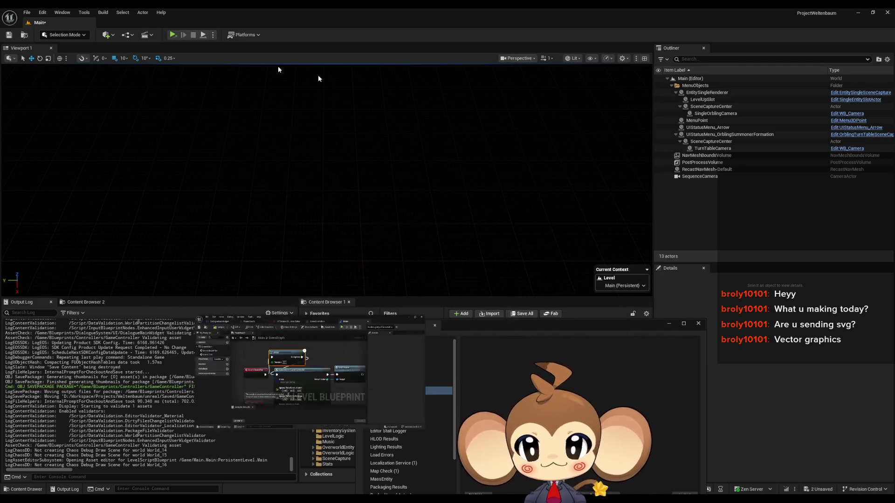
left_click(172, 36)
left_click(511, 333)
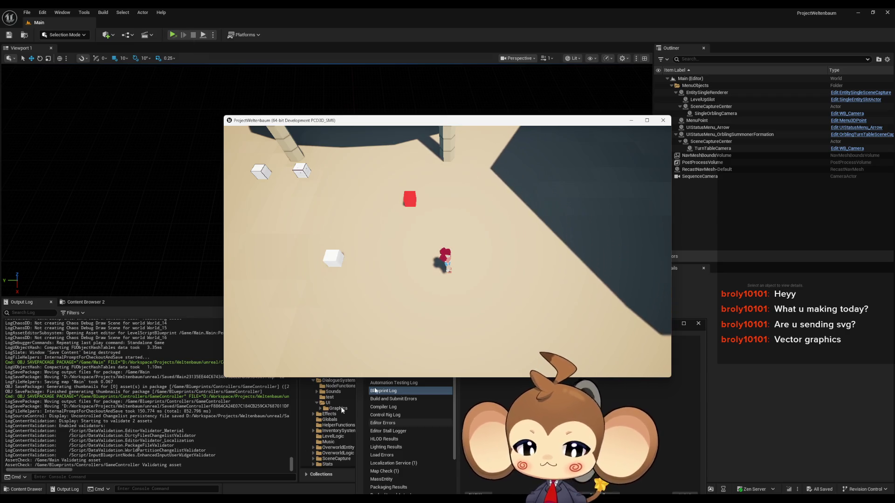
left_click(663, 120)
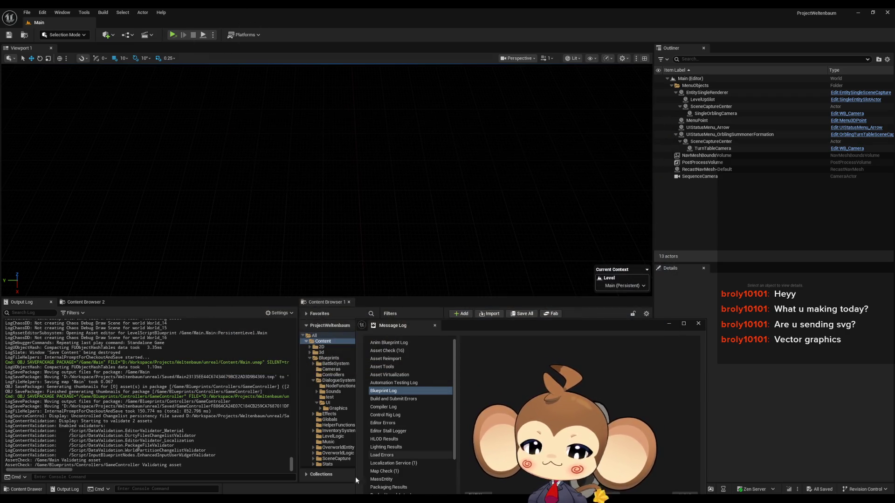
Step: Open GameController's StartGame function from the level blueprint's Start Game node
mouse_move(415, 482)
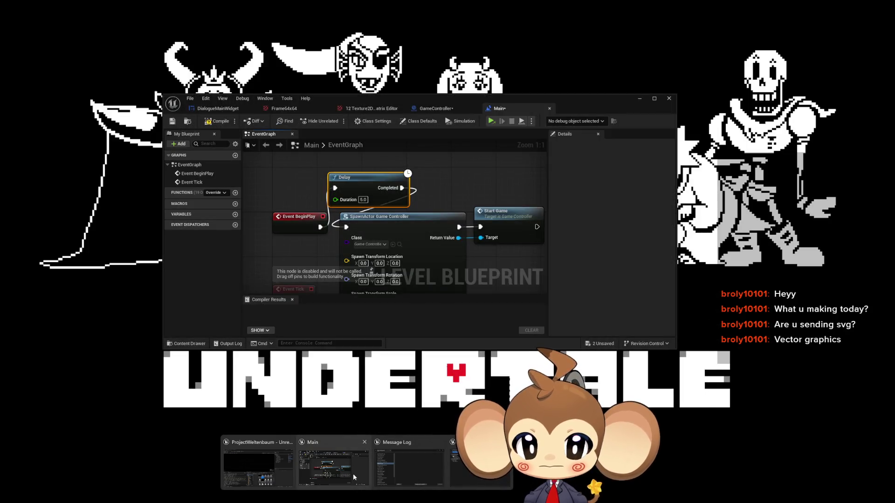
left_click(353, 478)
left_click_drag(359, 204, 304, 200)
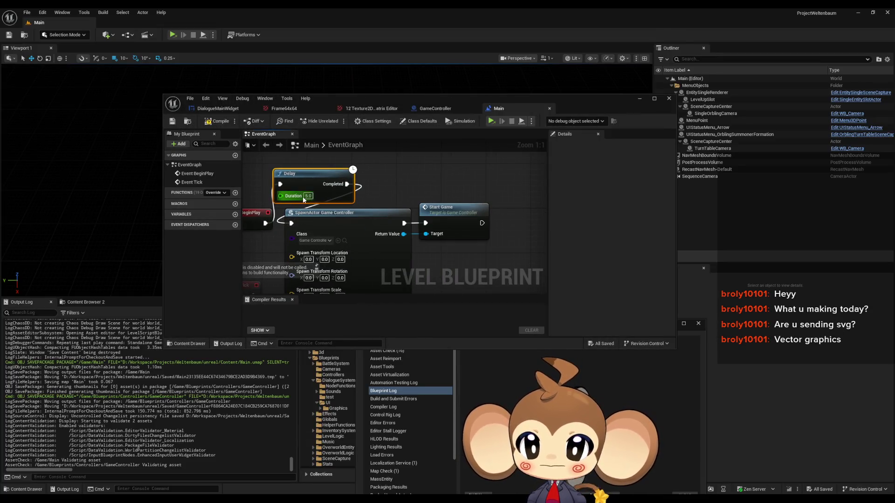
double_click(463, 217)
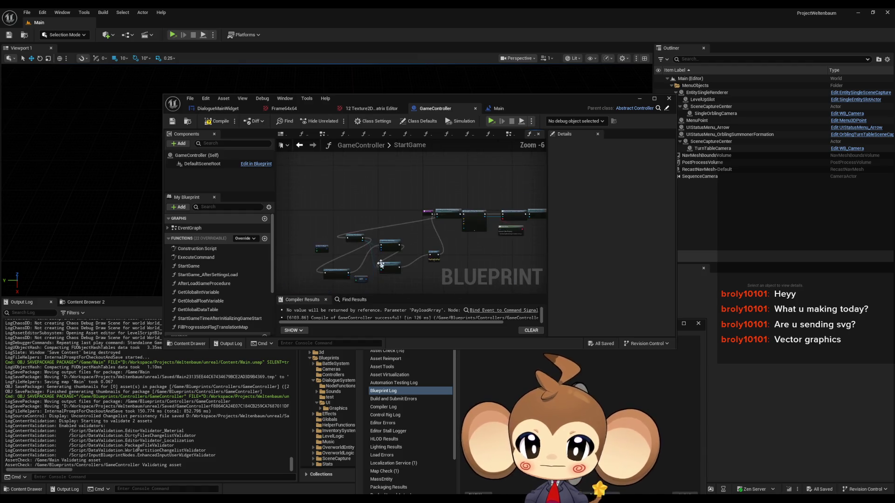
scroll(381, 264, "up", 3)
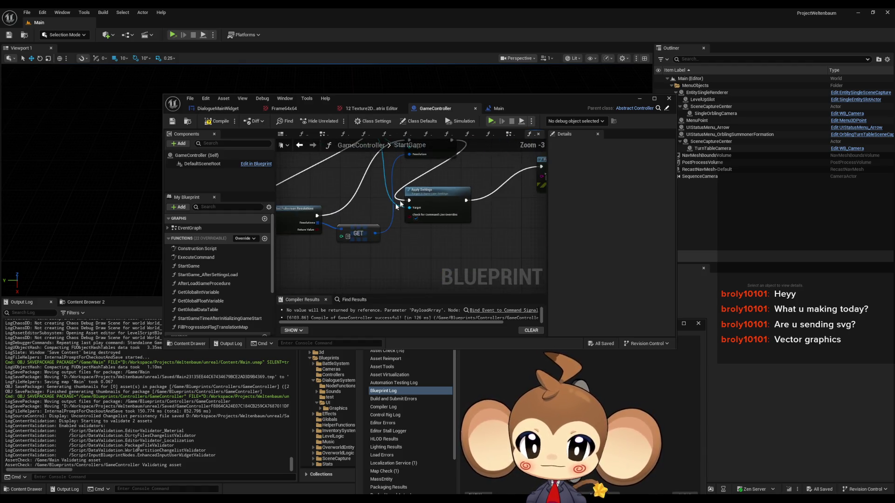
mouse_move(396, 205)
left_mouse_down()
mouse_move(349, 247)
mouse_move(511, 196)
left_mouse_up()
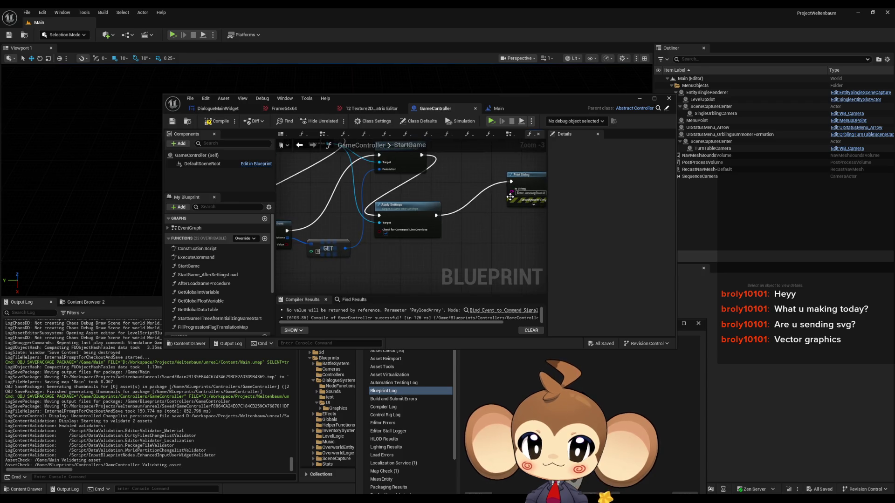
Step: Add a Print String after Apply Settings and compile GameController
mouse_move(436, 215)
left_mouse_down()
mouse_move(450, 228)
mouse_move(366, 255)
mouse_move(339, 253)
mouse_move(345, 248)
left_mouse_up()
type("print")
key("Return")
left_click_drag(395, 236, 398, 266)
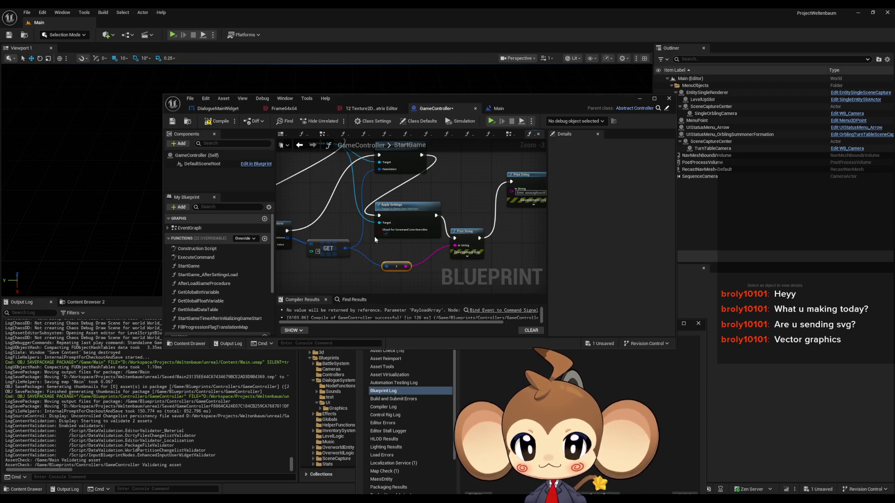
left_click(173, 35)
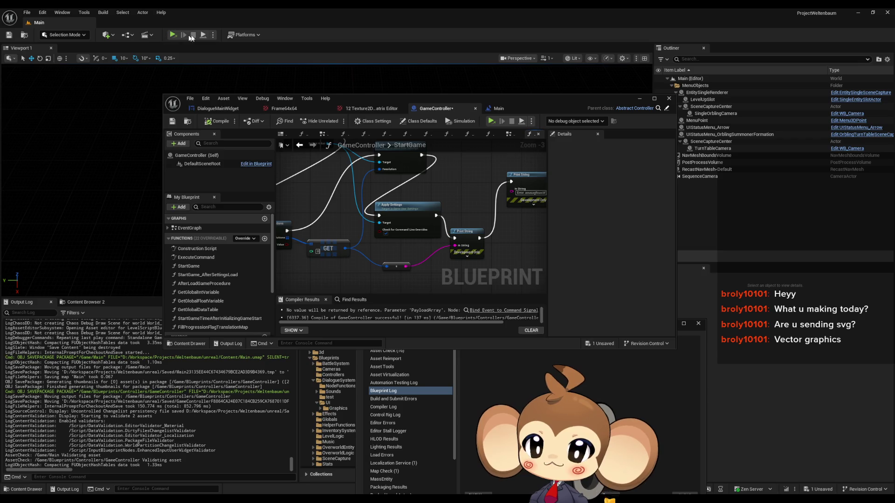
Step: Test-play in the editor twice to check the logged resolution, stopping each session
left_click(212, 35)
left_click(229, 66)
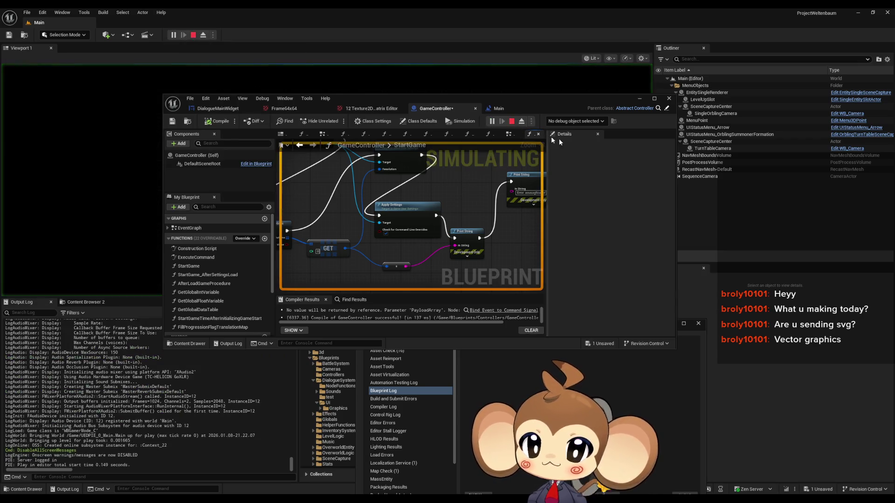
left_click(639, 99)
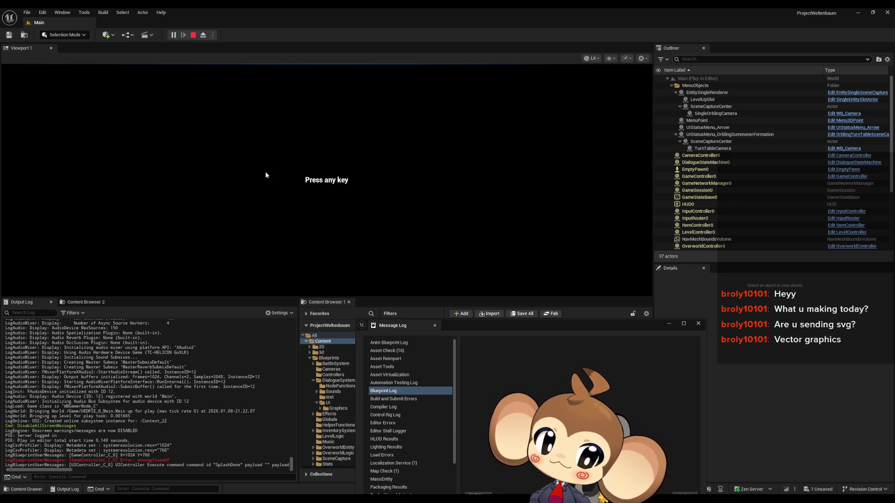
left_click(193, 35)
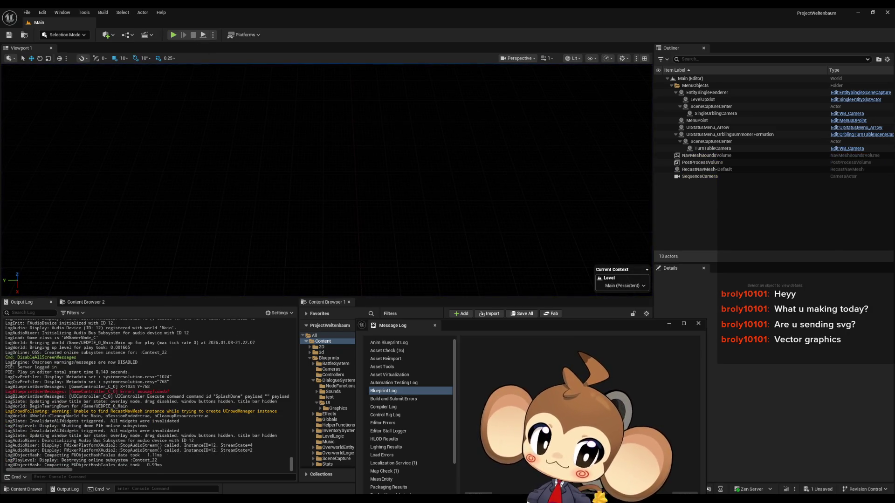
left_click(337, 473)
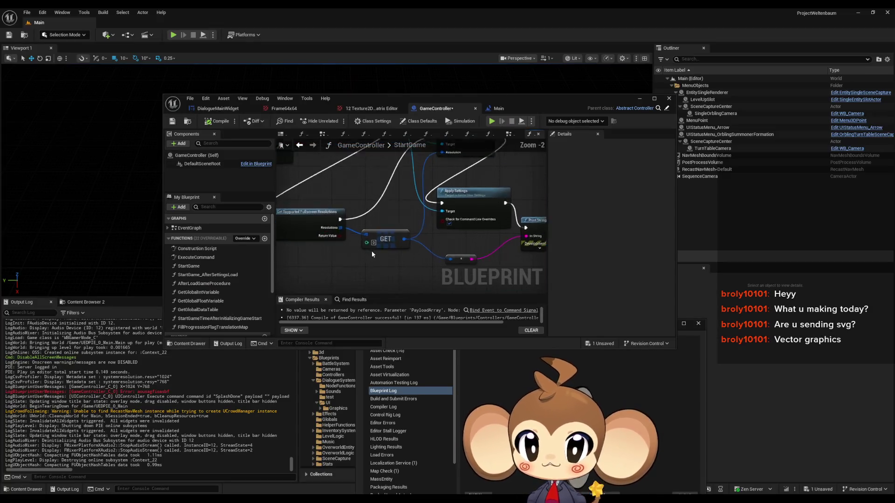
scroll(372, 253, "up", 2)
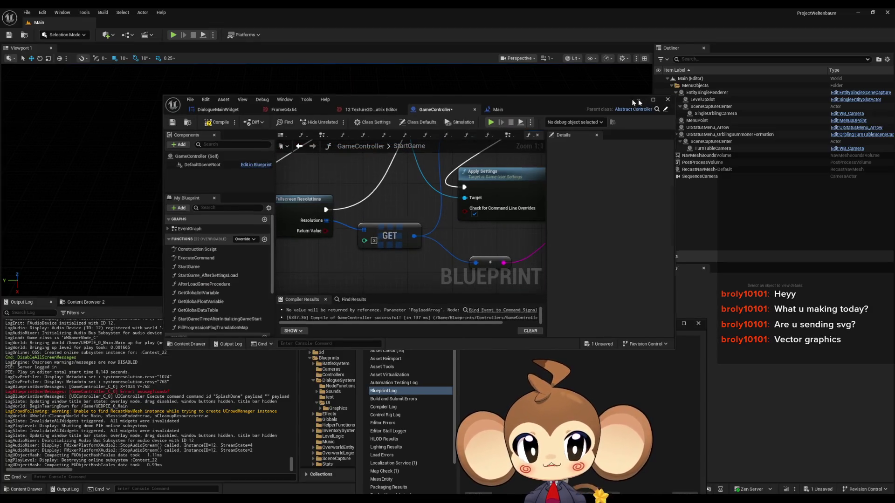
left_click(633, 100)
left_click(173, 35)
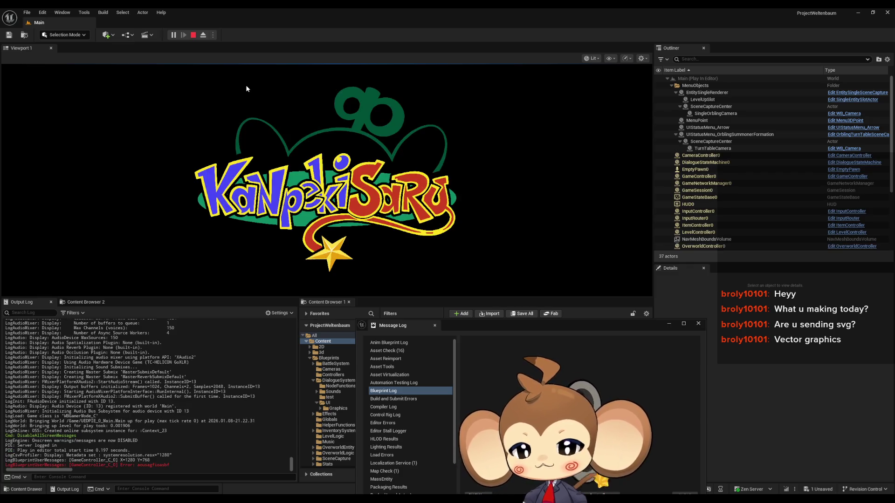
left_click(193, 35)
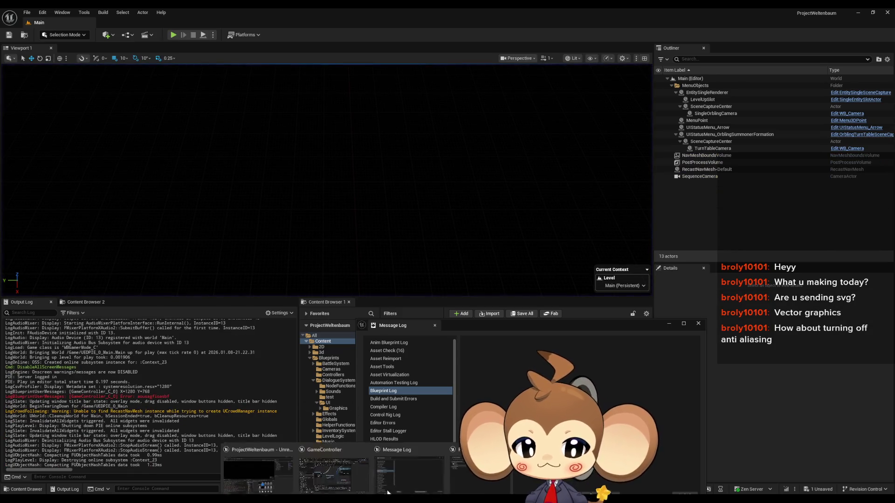
left_click(345, 464)
Step: Change the GET index to 4 and test-play again, logging 1280×800
type("4")
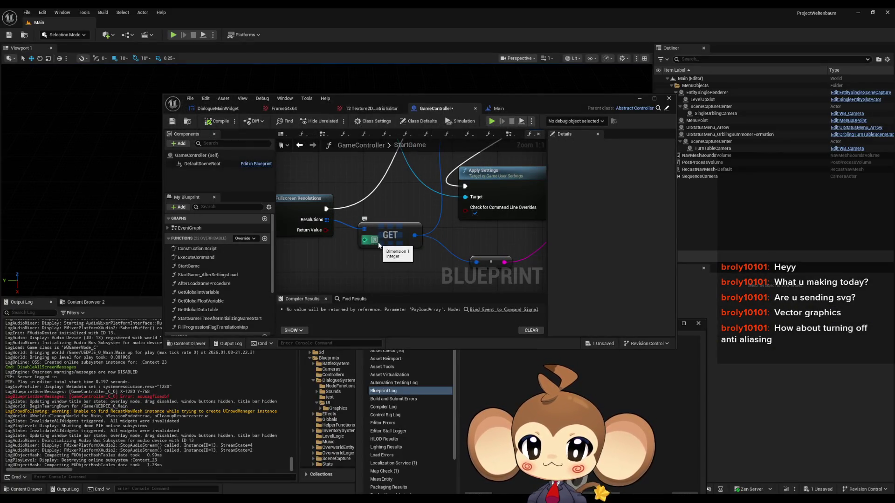
left_click(639, 97)
left_click(173, 34)
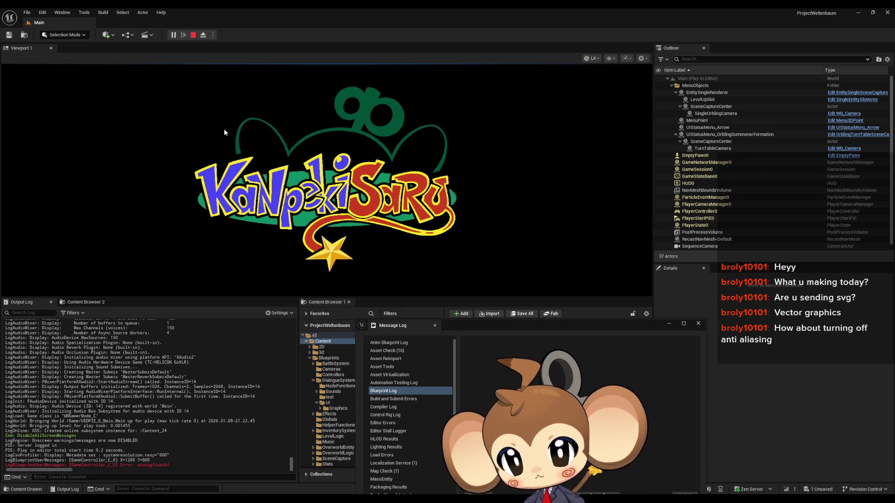
left_click(193, 35)
mouse_move(380, 490)
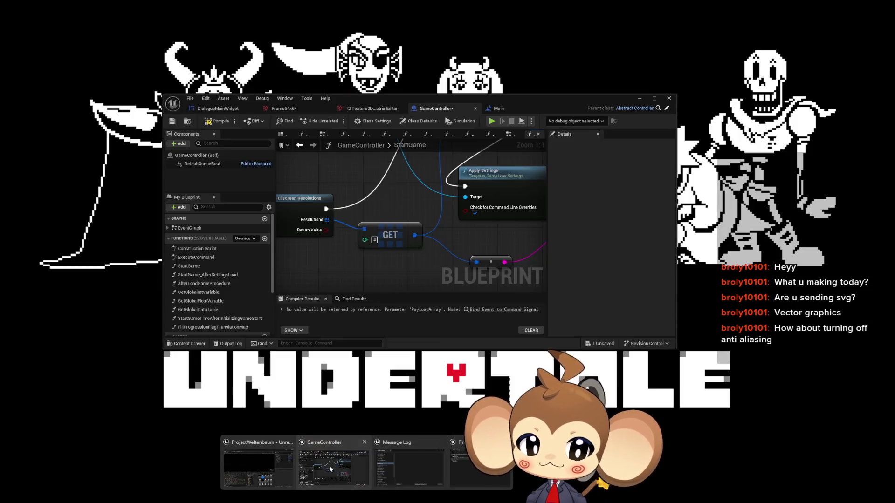
left_click(330, 466)
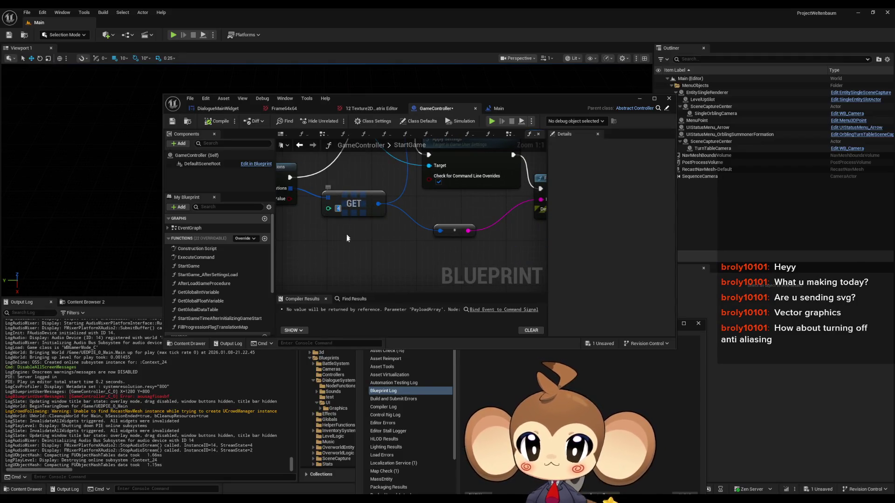
Step: Add a For Each Loop on the Resolutions array with Print String in its Loop Body, wiring Completed onward
scroll(346, 251, "down", 3)
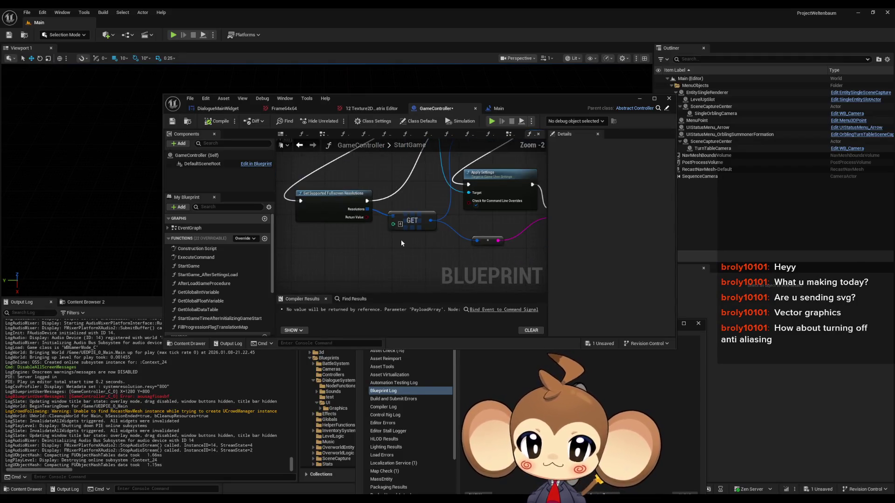
scroll(345, 217, "down", 1)
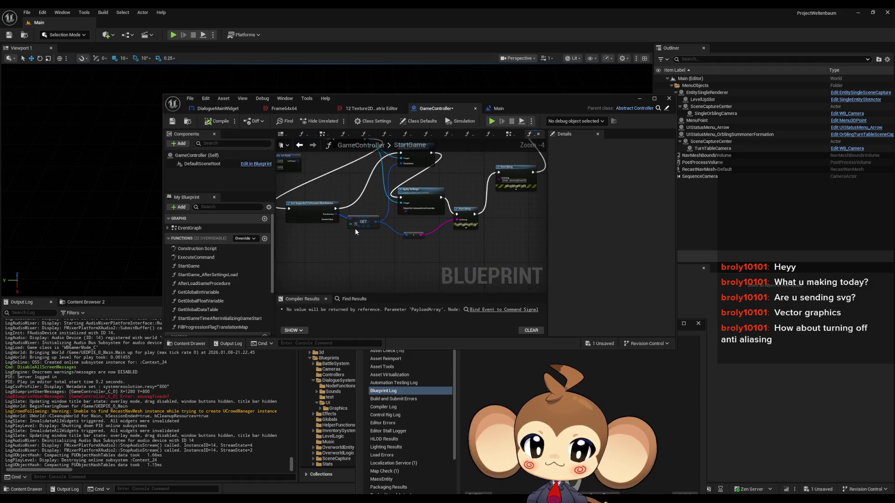
mouse_move(336, 213)
left_mouse_down()
mouse_move(347, 248)
mouse_move(395, 255)
left_mouse_up()
type("for each")
key("Return")
scroll(347, 249, "up", 4)
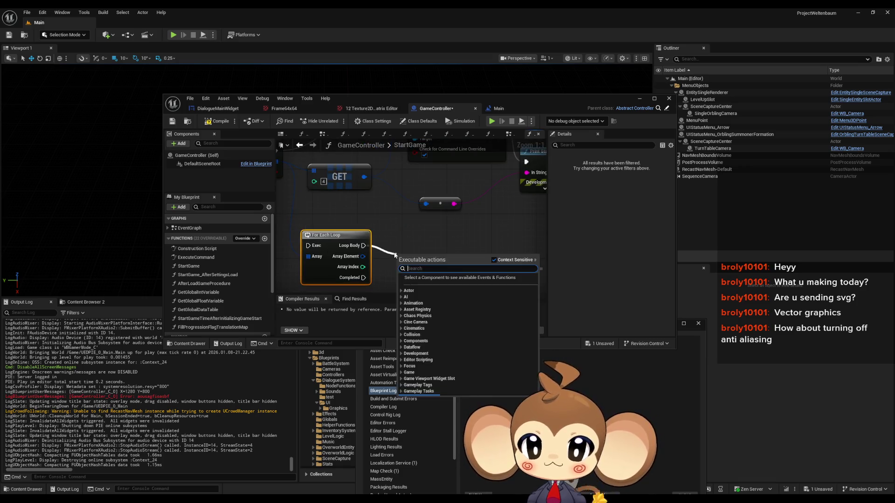
type("print")
key("Return")
scroll(340, 271, "down", 2)
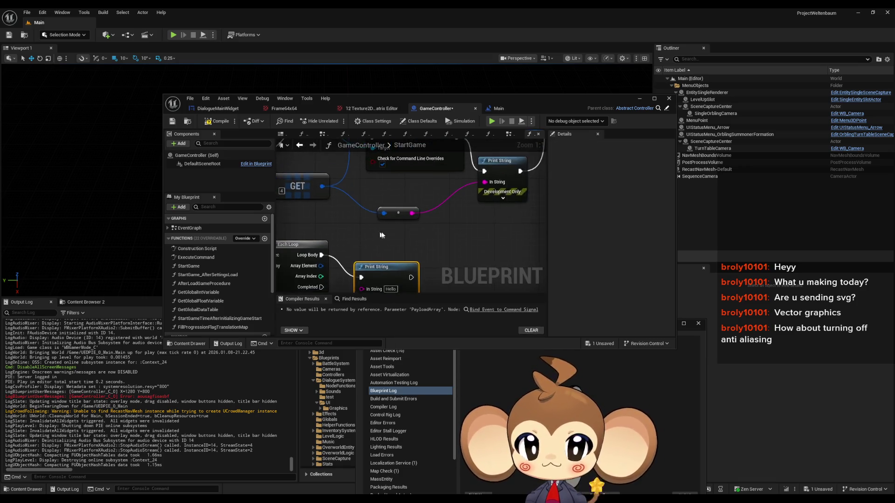
mouse_move(340, 271)
left_mouse_down()
mouse_move(355, 220)
mouse_move(519, 189)
mouse_move(530, 180)
mouse_move(484, 236)
mouse_move(471, 187)
mouse_move(330, 250)
mouse_move(309, 249)
mouse_move(318, 251)
left_mouse_up()
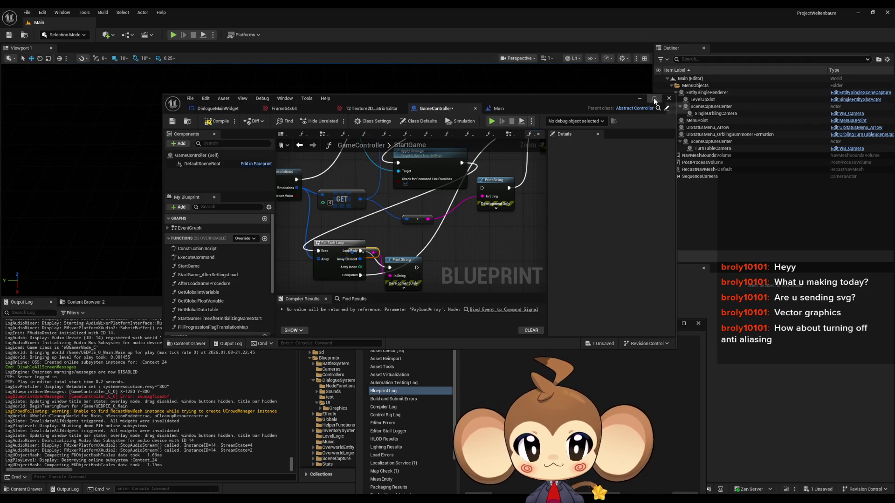
left_click(640, 99)
Step: Play in editor, select the logged X=1920 Y=1080 resolution line, then stop
left_click(174, 35)
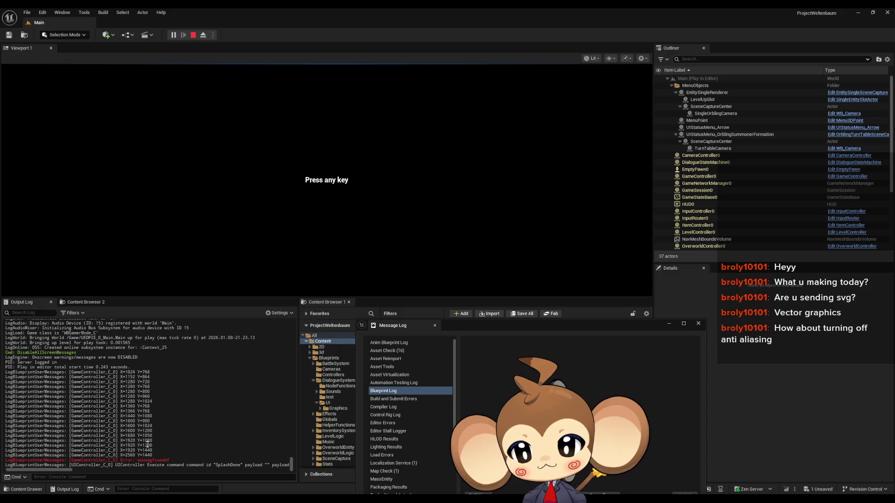
left_click_drag(152, 440, 42, 441)
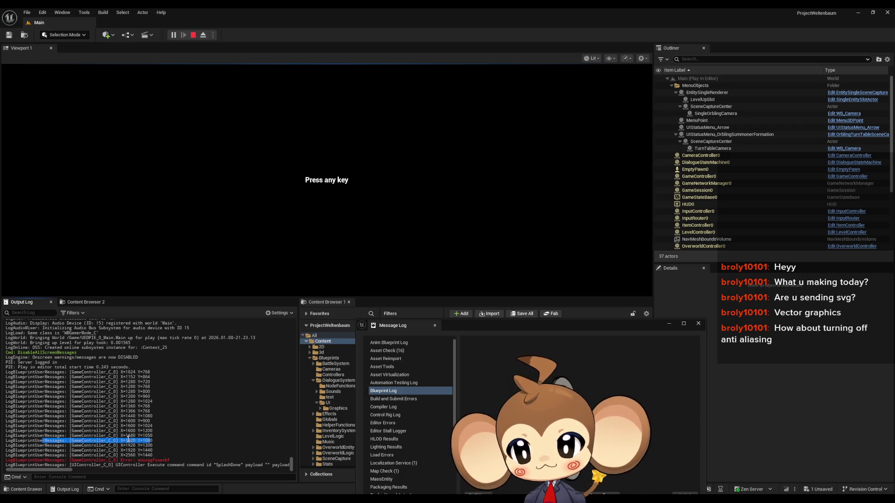
left_click(192, 38)
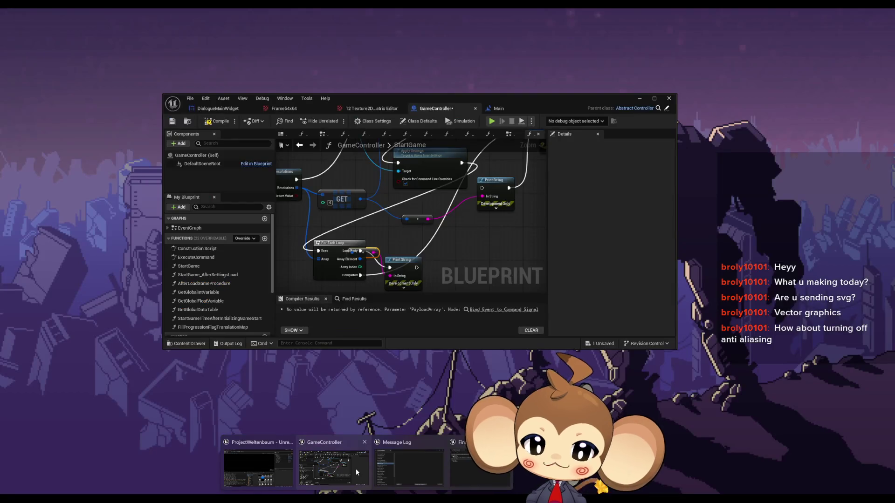
Step: Test-play the game in editor past the press-any-key splash into a loaded game, then stop
left_click(357, 468)
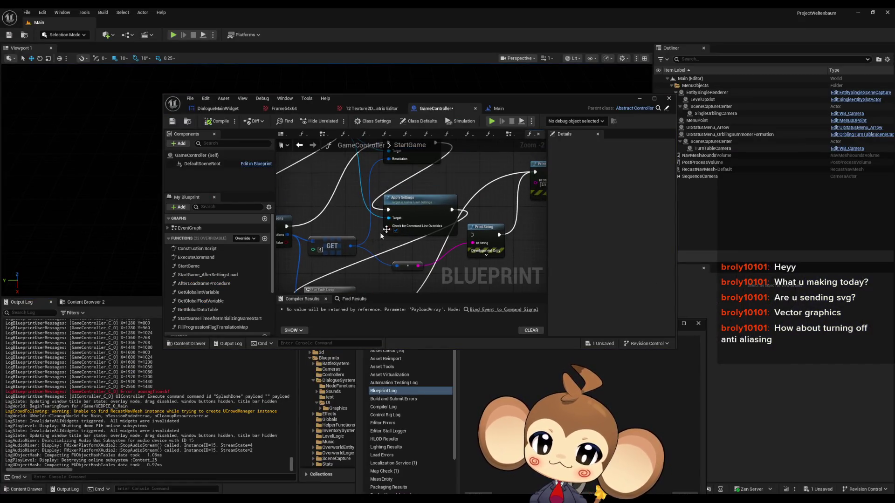
left_click_drag(452, 210, 471, 236)
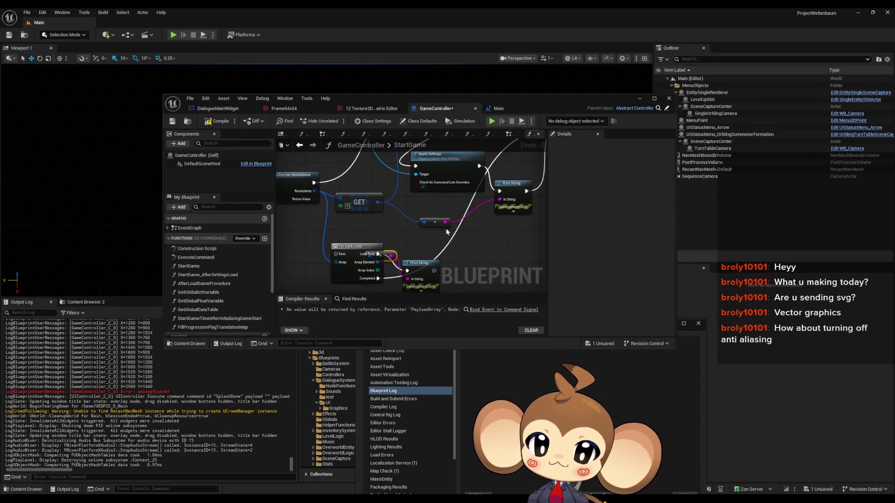
left_click(640, 98)
left_click(173, 35)
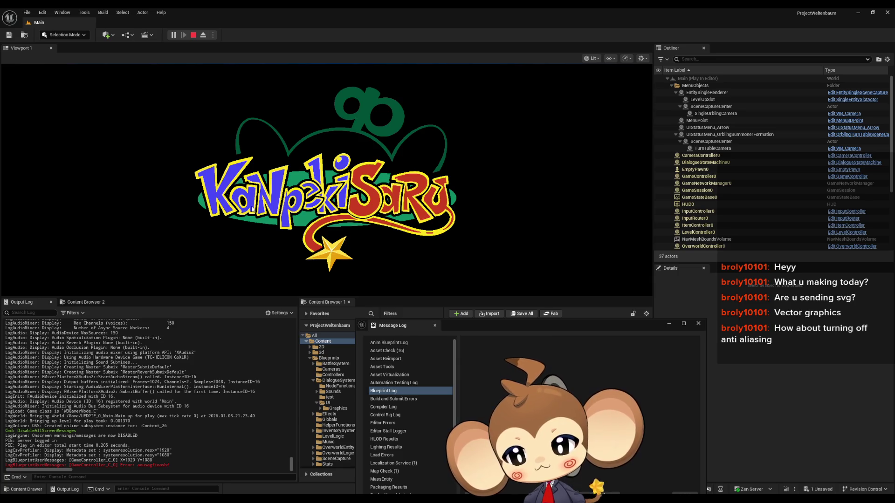
left_click(254, 207)
left_click(140, 254)
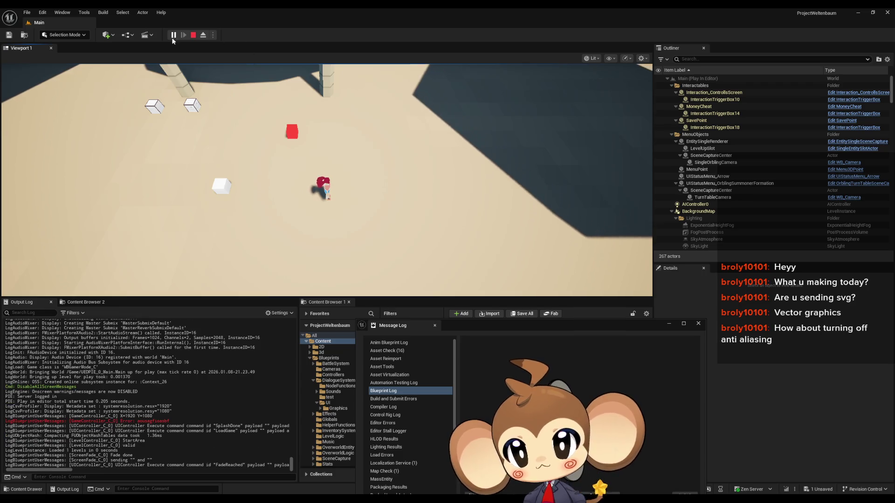
left_click(193, 34)
Step: Save the modified GameController blueprint
left_click(213, 35)
left_click(249, 97)
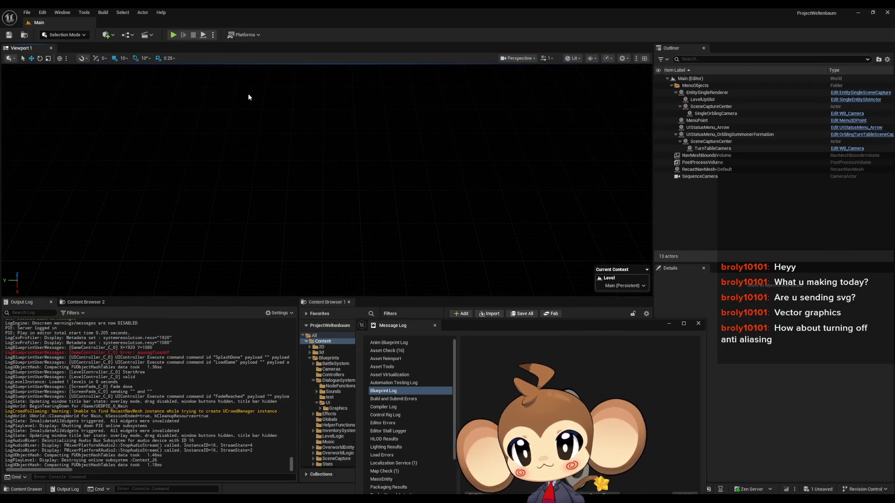
key("ctrl+shift+s")
Step: Save the GameController blueprint and close the standalone game window
left_click(502, 332)
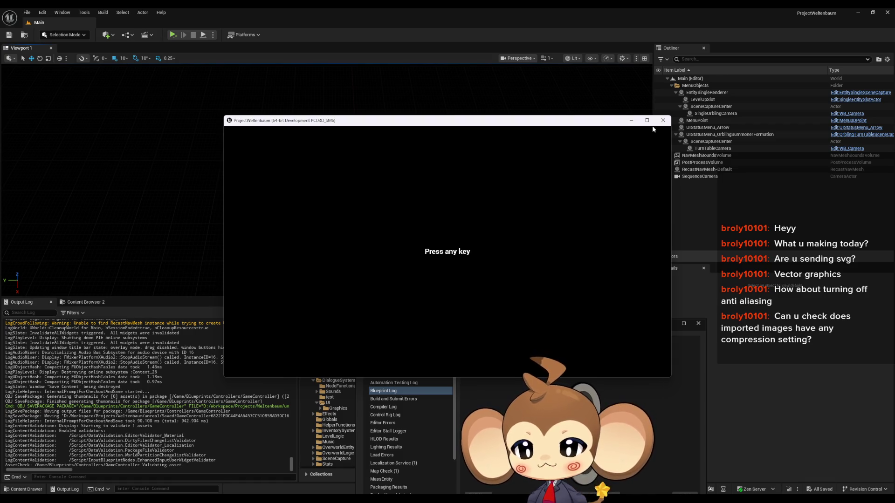
left_click(666, 122)
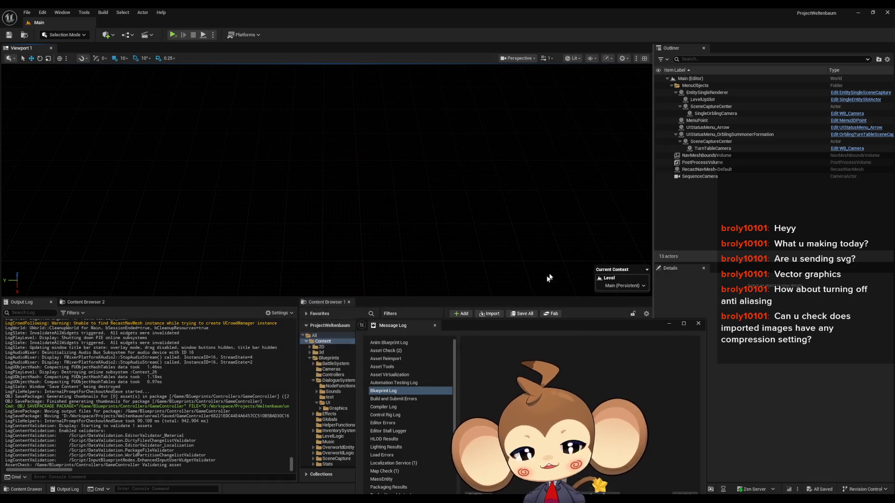
Step: Move the Message Log aside and bring up the DialogueMainWidget designer from the GameController editor
mouse_move(477, 330)
left_mouse_down()
mouse_move(623, 287)
mouse_move(689, 343)
left_mouse_up()
mouse_move(368, 501)
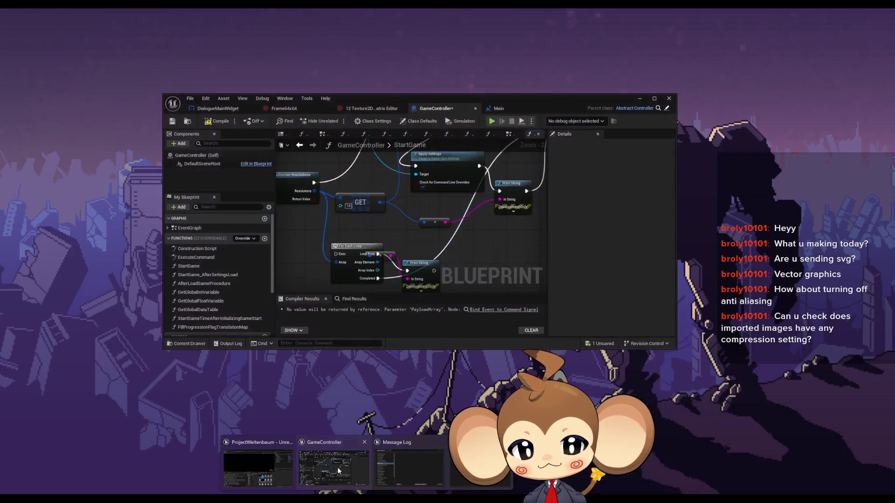
left_click(337, 467)
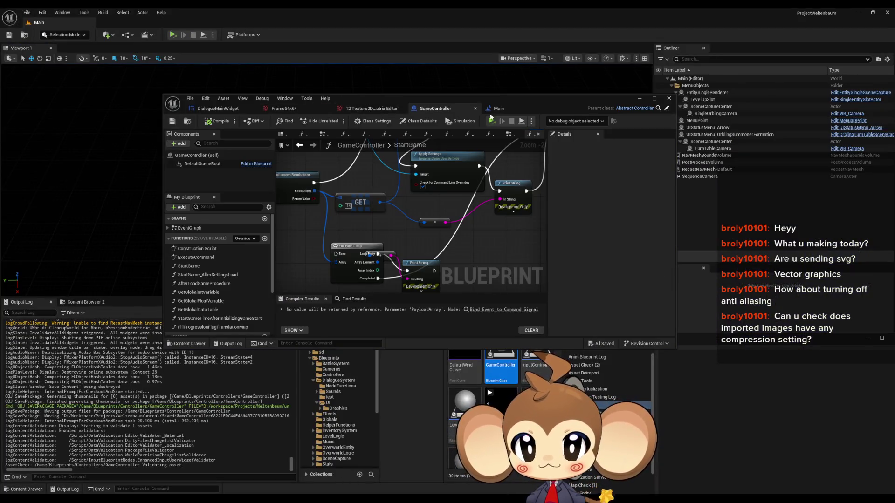
left_click(232, 109)
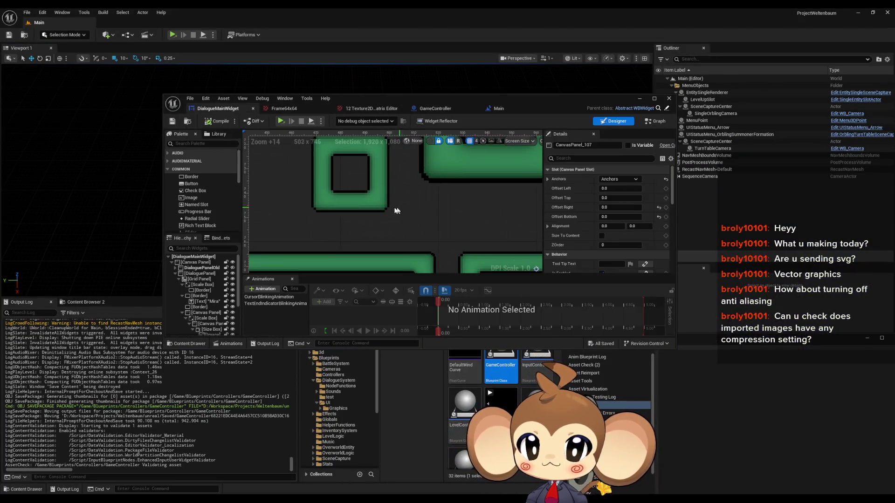
scroll(407, 203, "up", 6)
scroll(406, 203, "down", 16)
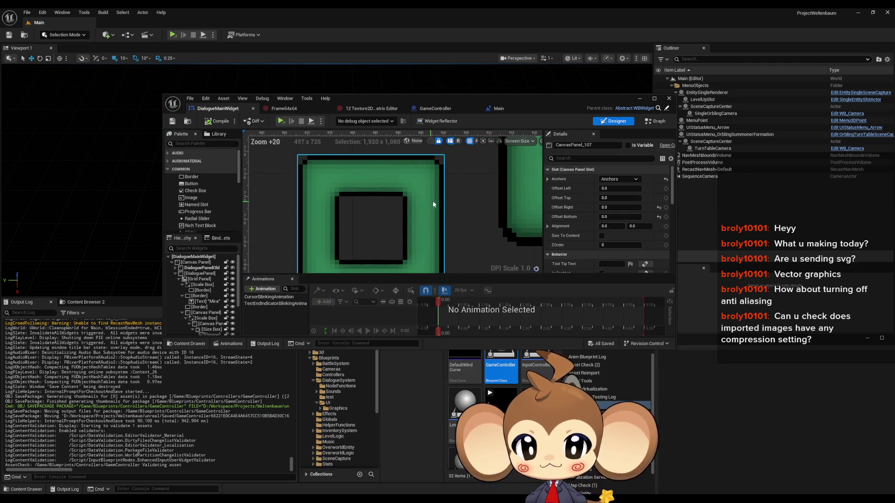
scroll(404, 205, "down", 2)
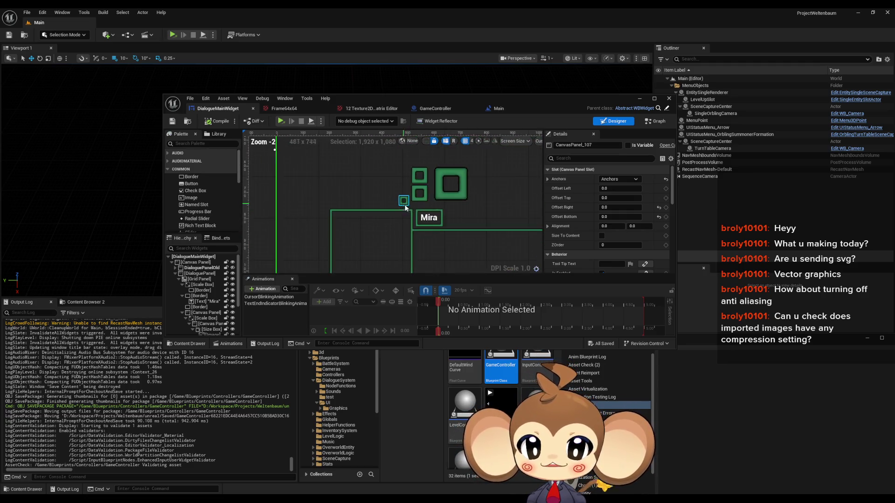
Step: Maximize the designer, zoom and pan to centre the green dialogue frames, then minimize it
double_click(438, 98)
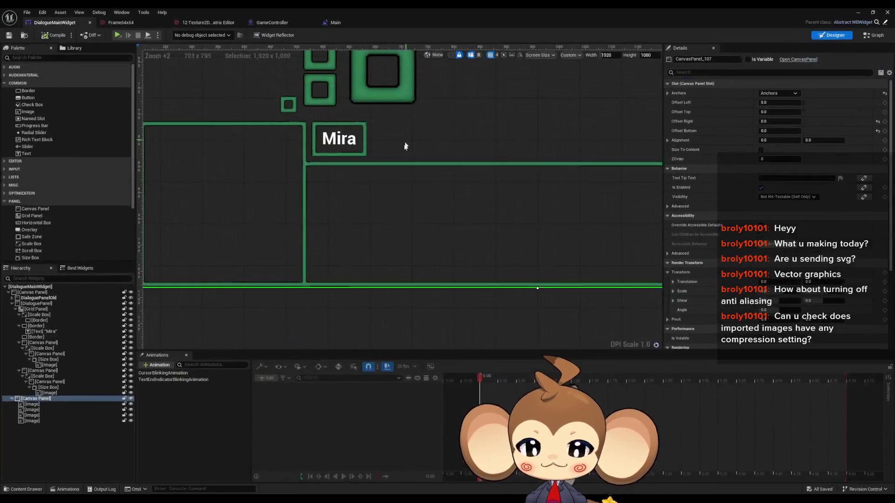
scroll(344, 168, "down", 3)
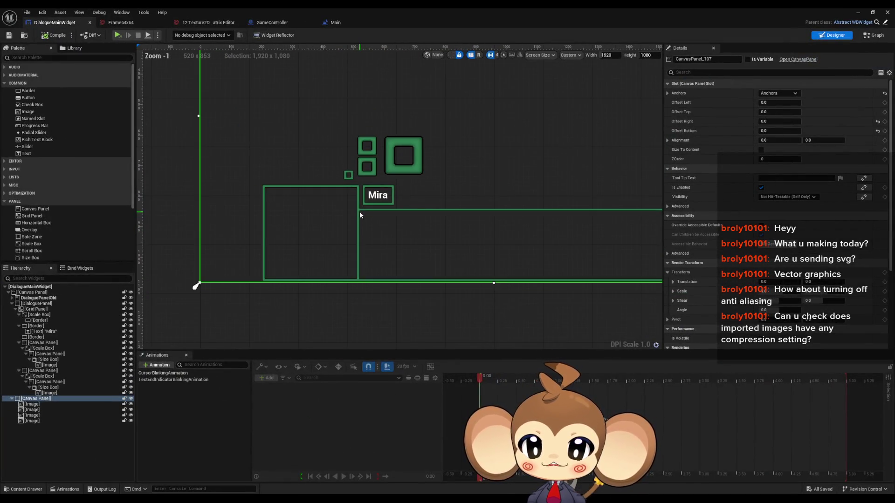
scroll(359, 212, "up", 2)
scroll(369, 236, "up", 4)
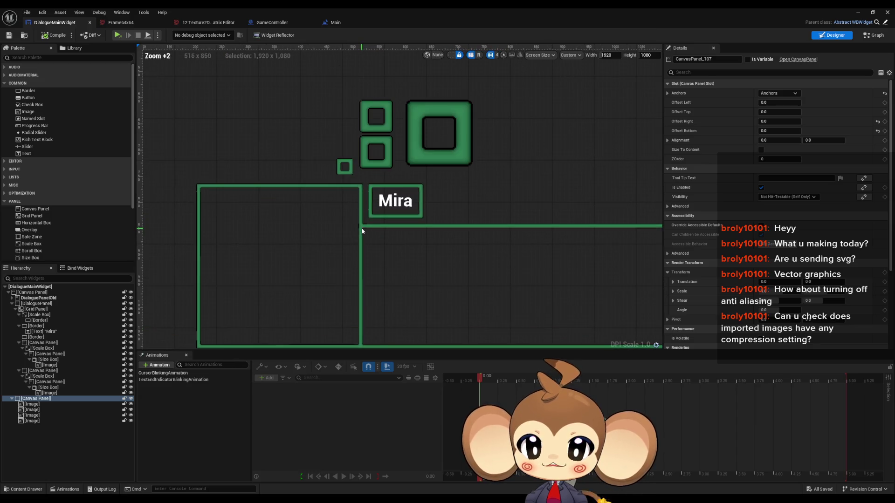
scroll(381, 215, "down", 4)
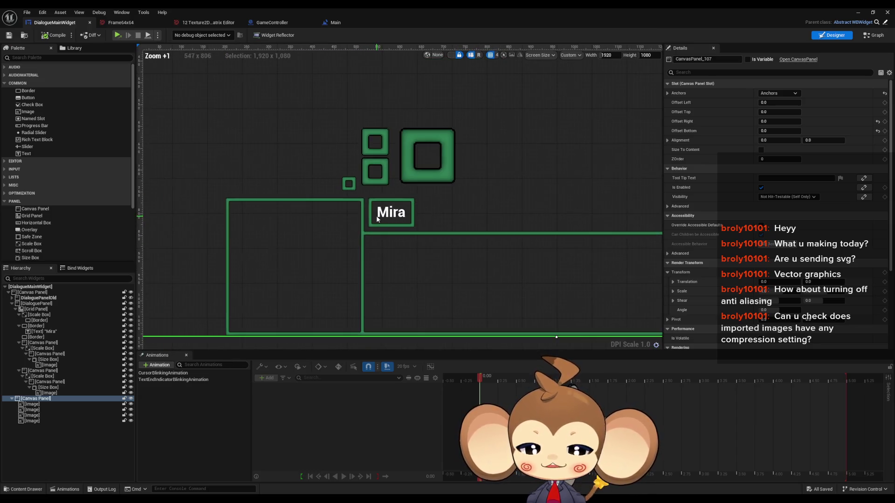
left_click_drag(381, 215, 385, 274)
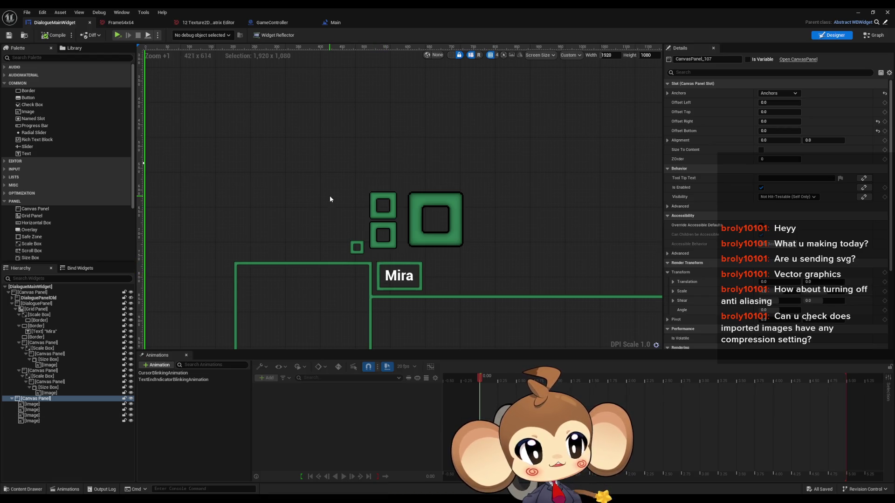
mouse_move(329, 196)
left_mouse_down()
mouse_move(366, 198)
mouse_move(351, 192)
left_mouse_up()
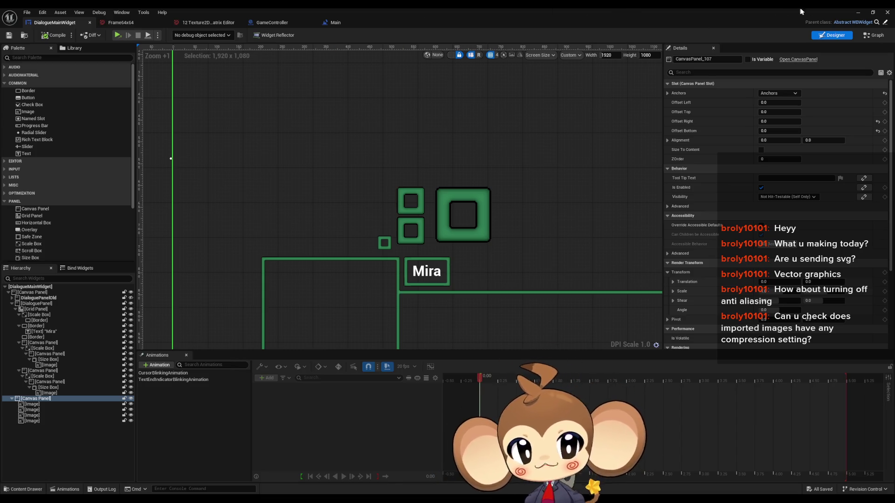
left_click(858, 10)
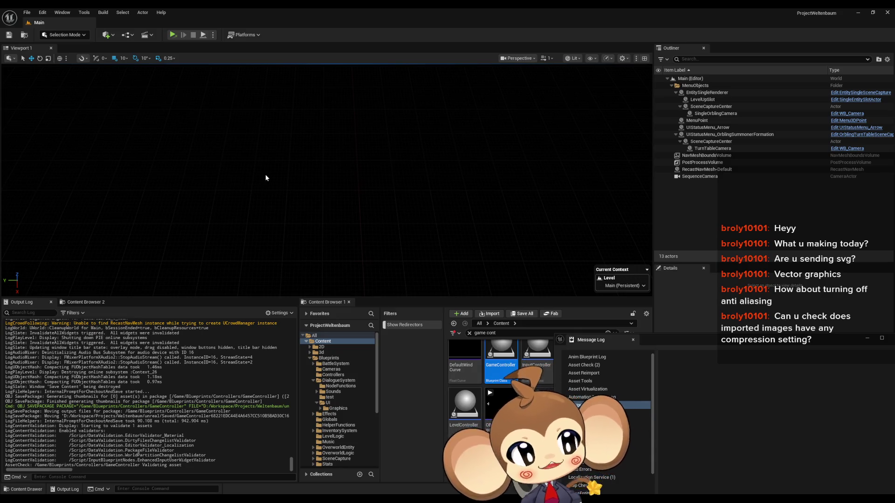
Step: Run the game standalone, close it, then start play in the Selected Viewport
left_click(173, 35)
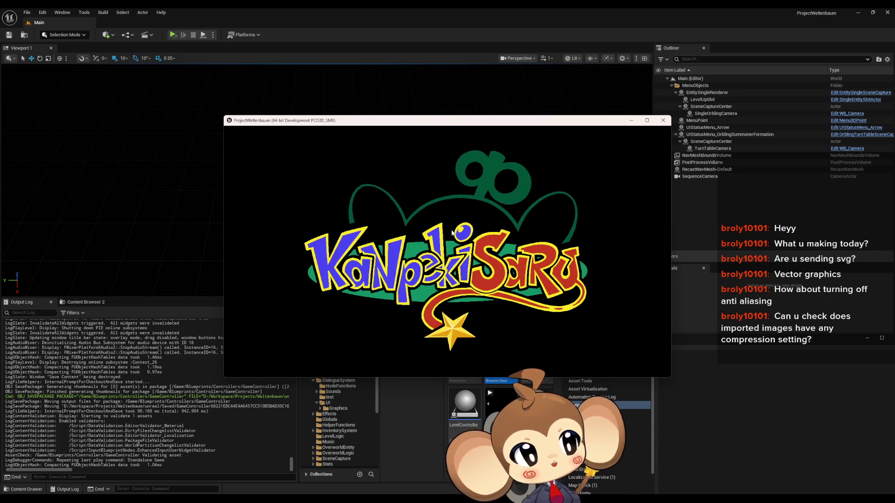
left_click(663, 121)
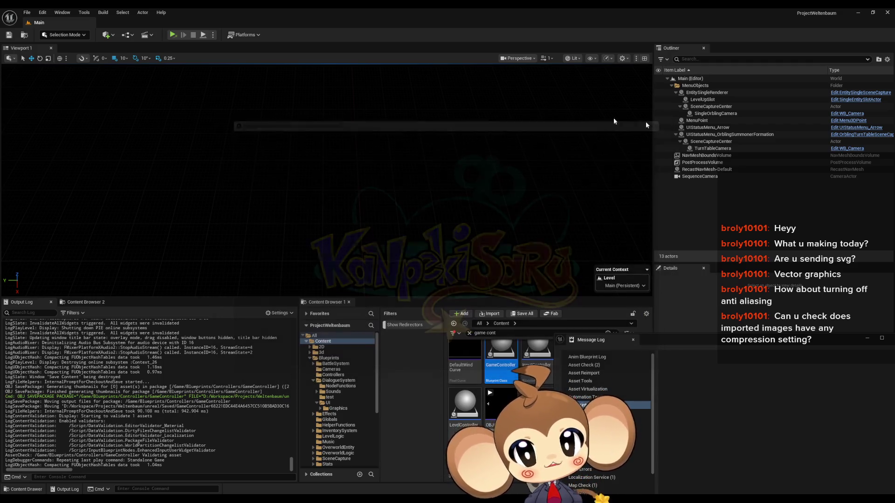
left_click(214, 35)
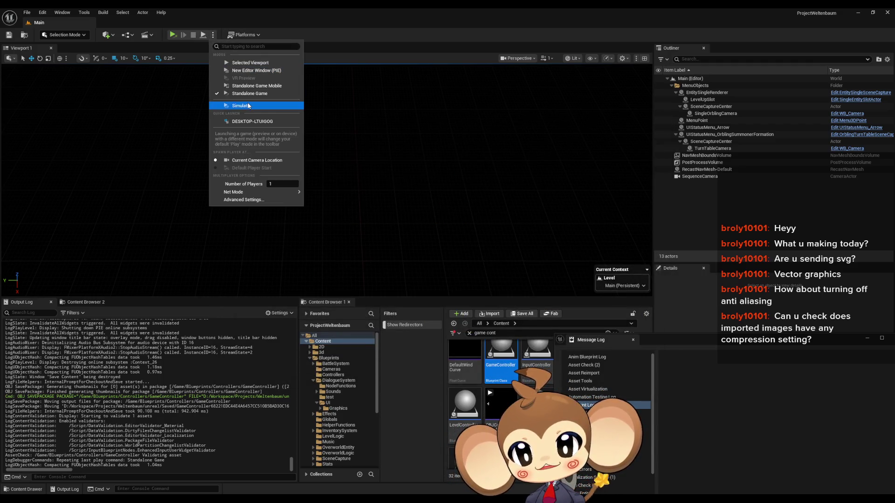
left_click(247, 62)
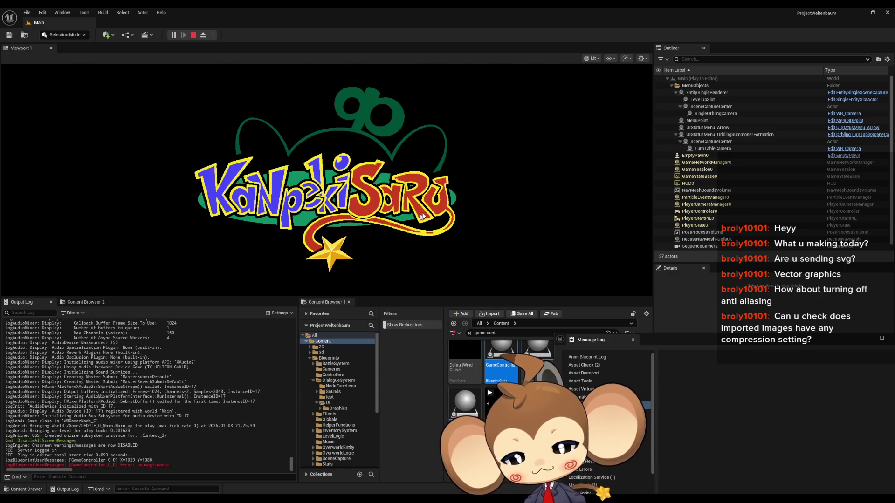
Step: Toggle the play viewport fullscreen with F11 and back, stop play, and open the Frame64x64 texture
key("F11")
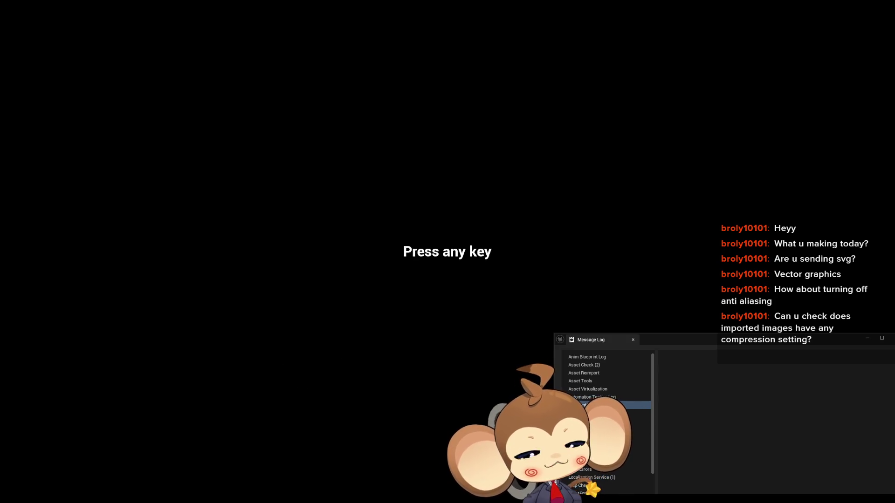
key("F11")
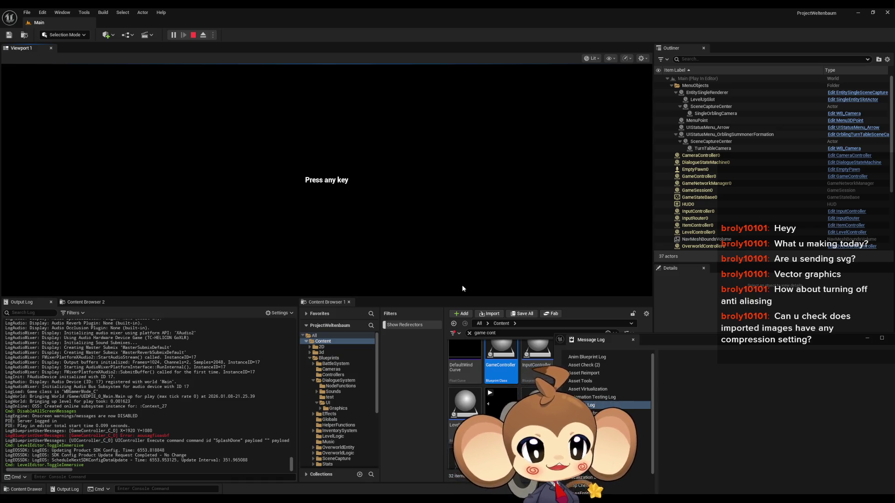
left_click(193, 35)
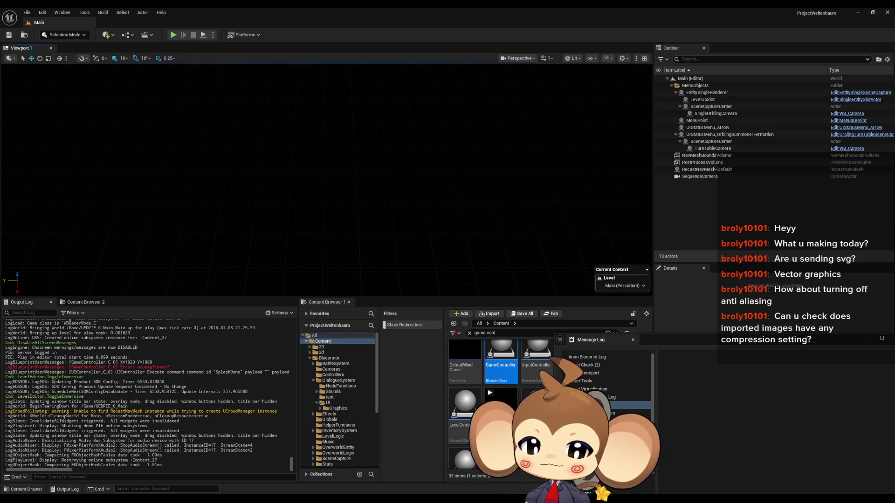
mouse_move(371, 479)
left_click(133, 22)
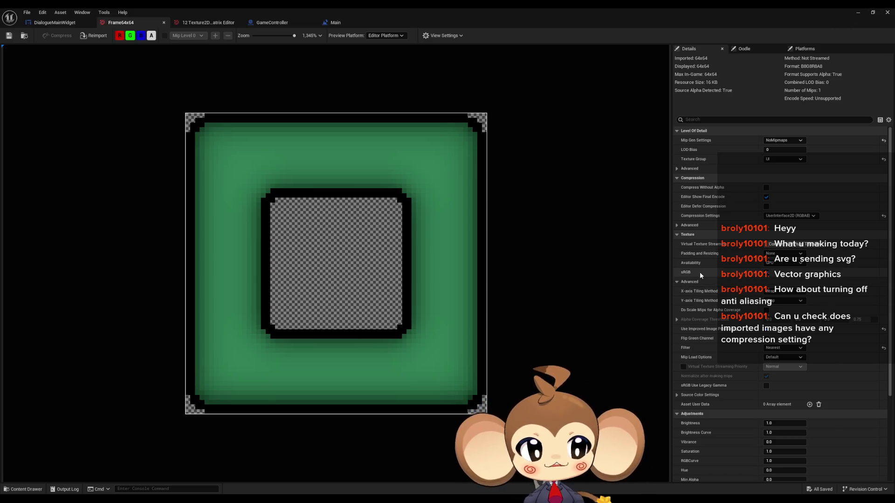
left_click(858, 13)
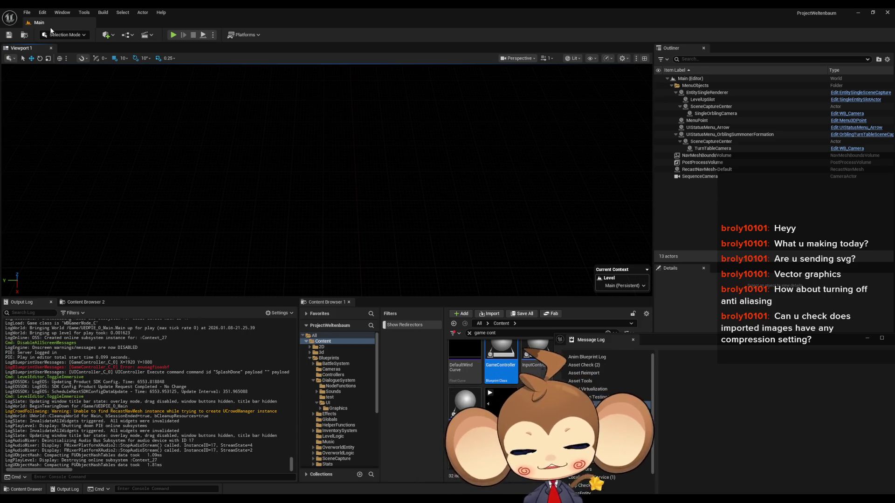
left_click(26, 11)
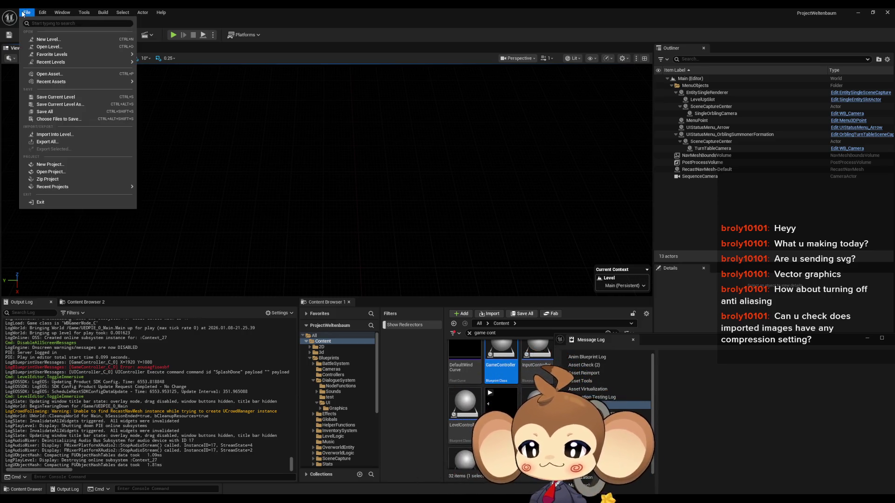
mouse_move(41, 11)
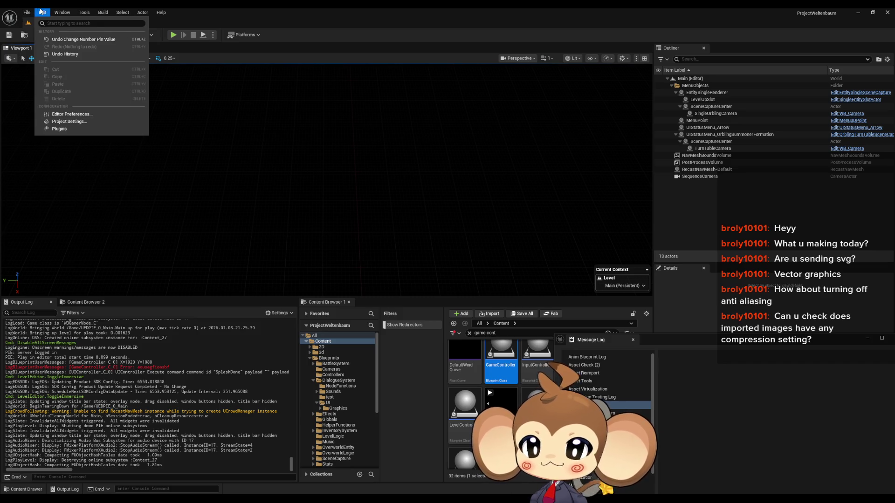
left_click(69, 122)
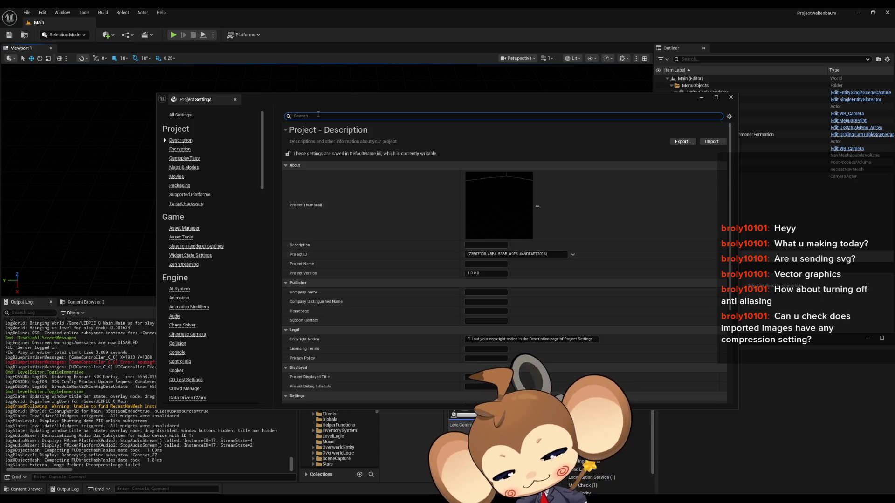
type("alias")
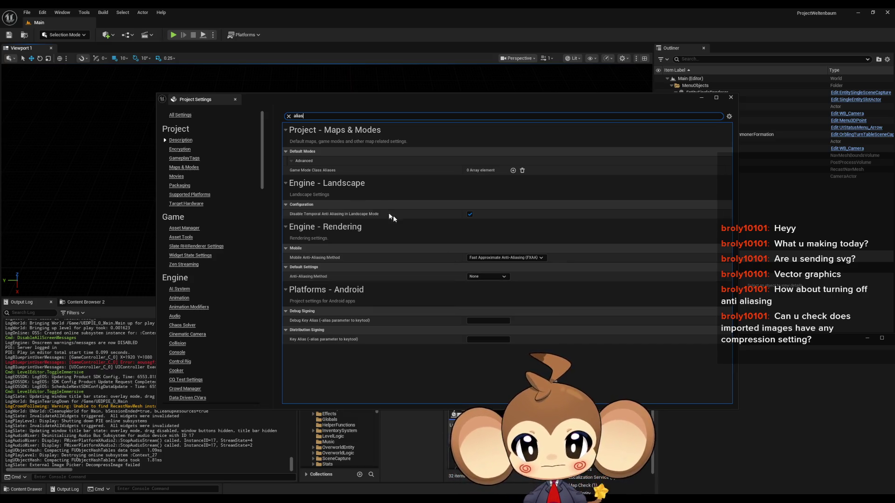
left_click(288, 116)
type("i")
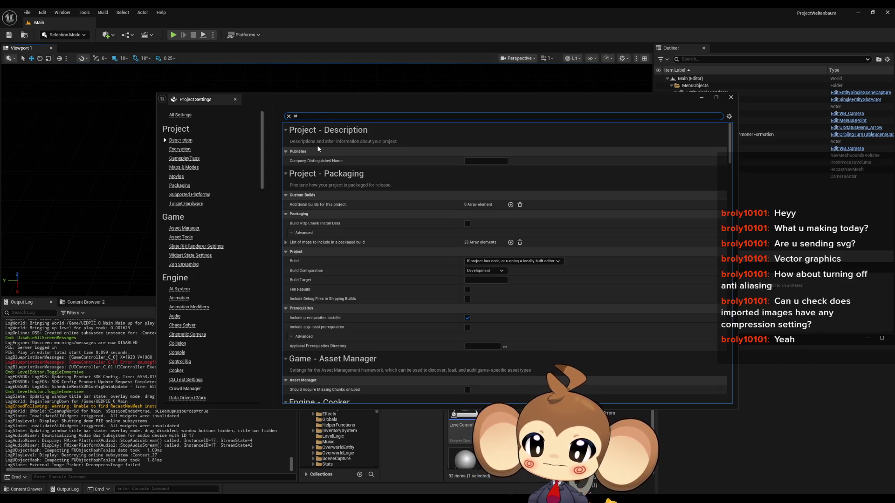
key("BackSpace")
key("BackSpace")
scroll(222, 327, "down", 10)
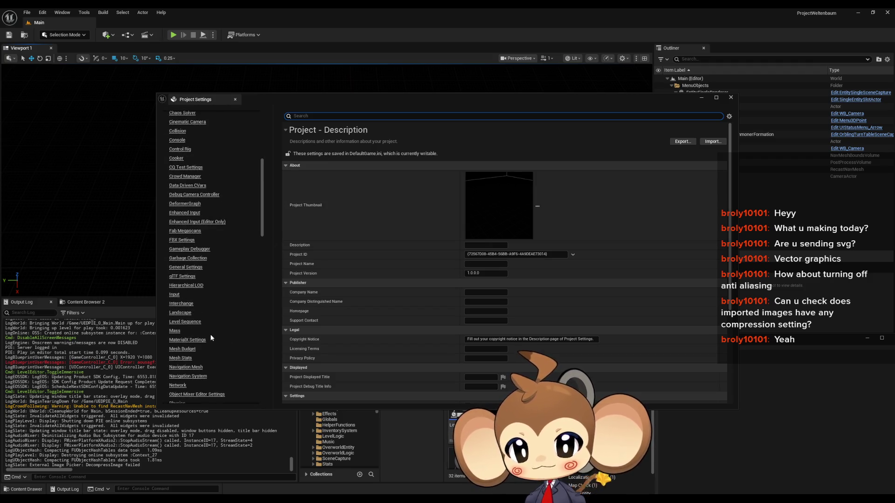
scroll(186, 252, "down", 2)
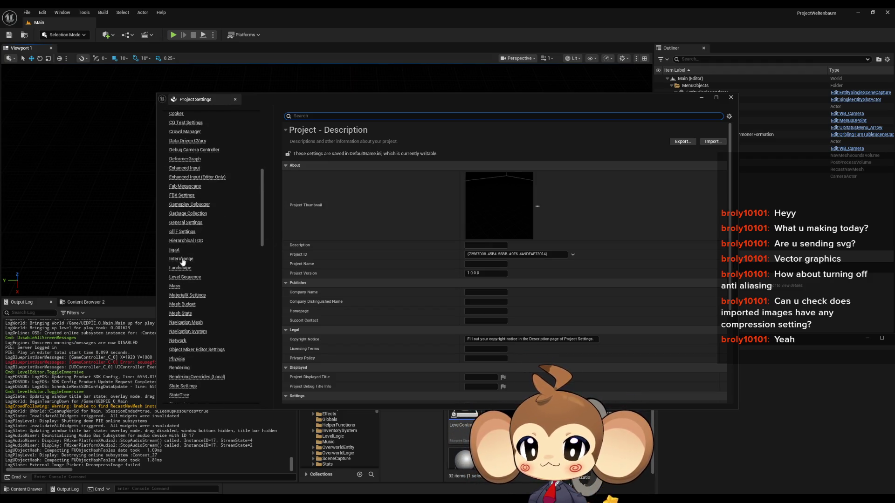
scroll(186, 258, "down", 3)
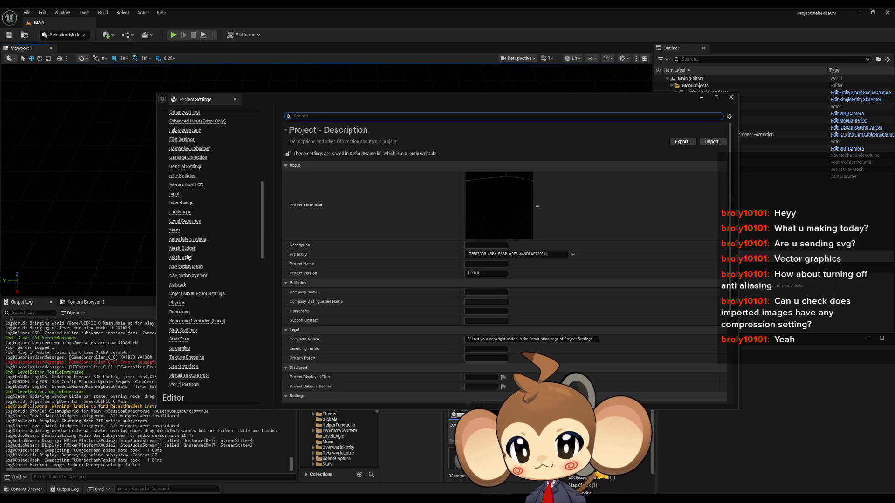
left_click(183, 367)
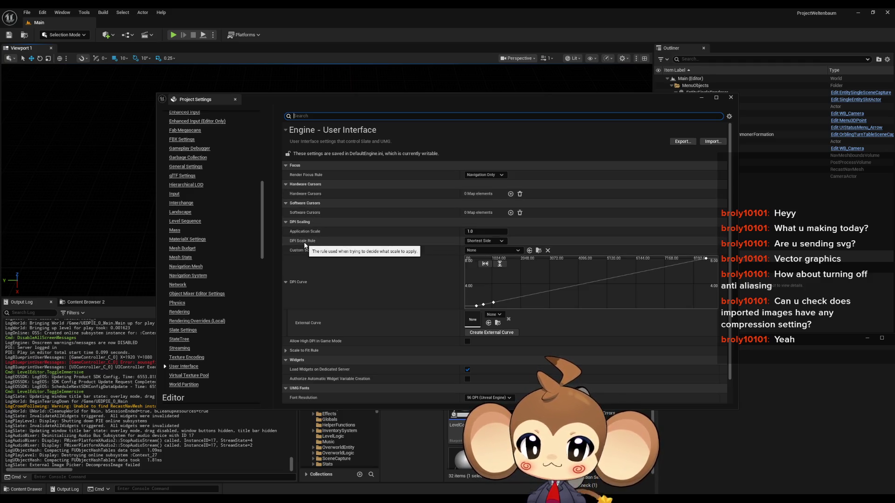
Step: Keep DPI Scale Rule at Shortest Side and inspect the DPI curve point (resolution 1080, scale 1.0)
left_click(485, 241)
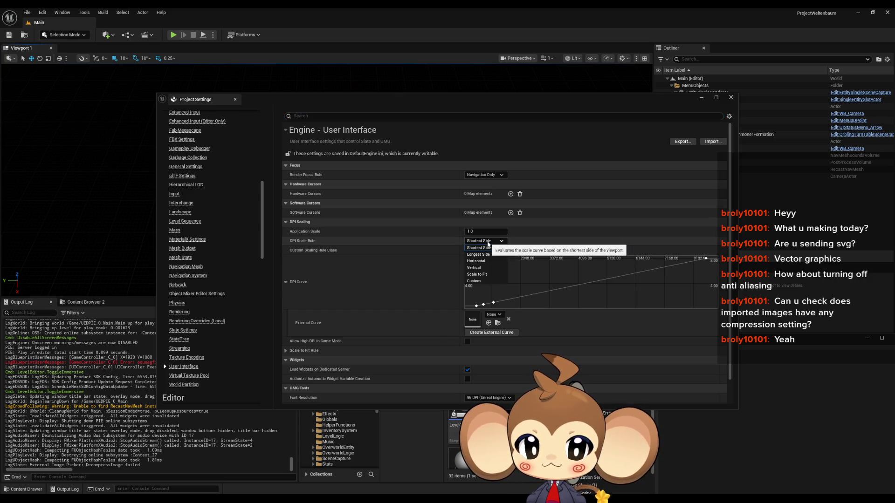
left_click(487, 245)
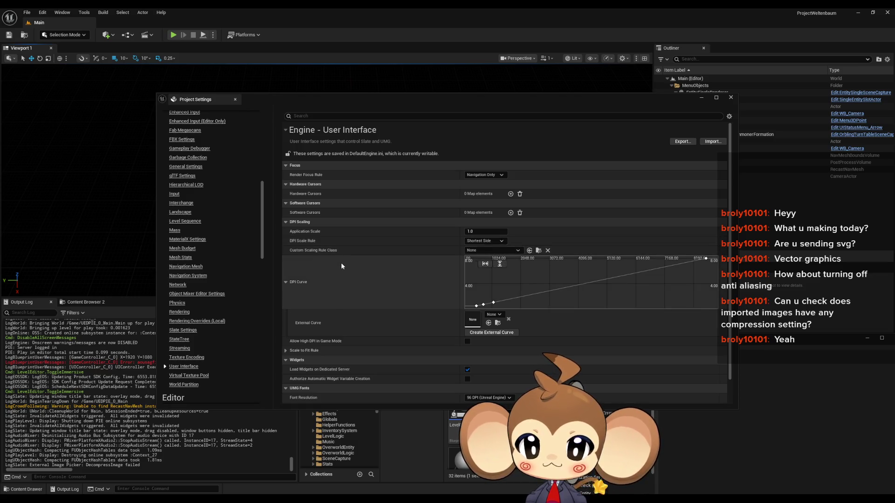
scroll(344, 266, "down", 1)
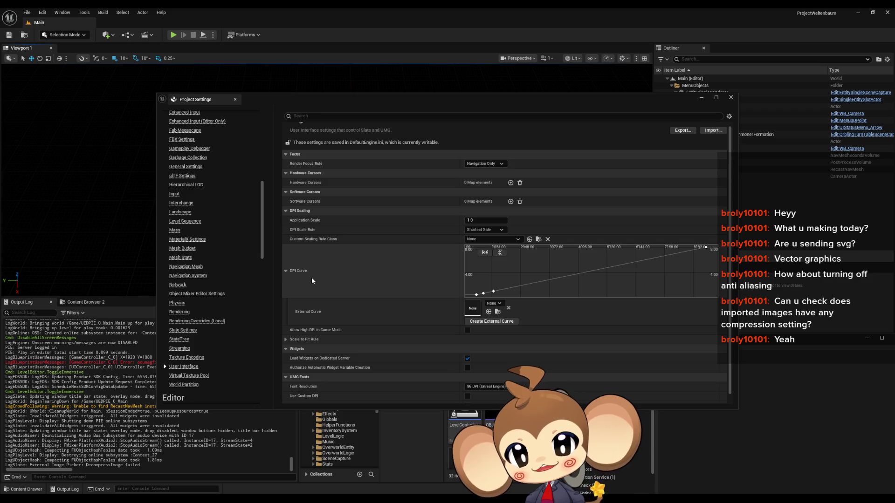
left_click(494, 293)
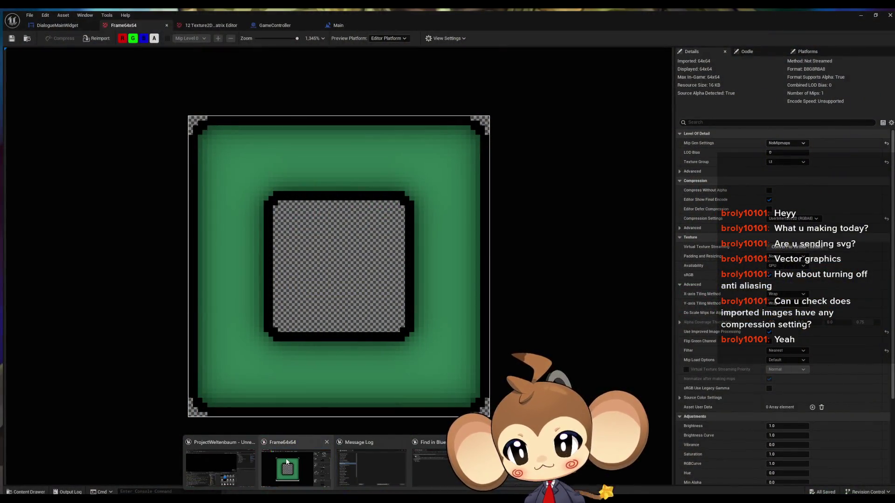
Step: View the DialogueMainWidget's 1920 x 1080 canvas, panning around it, then bring Project Settings back to front
left_click(286, 458)
left_click(58, 25)
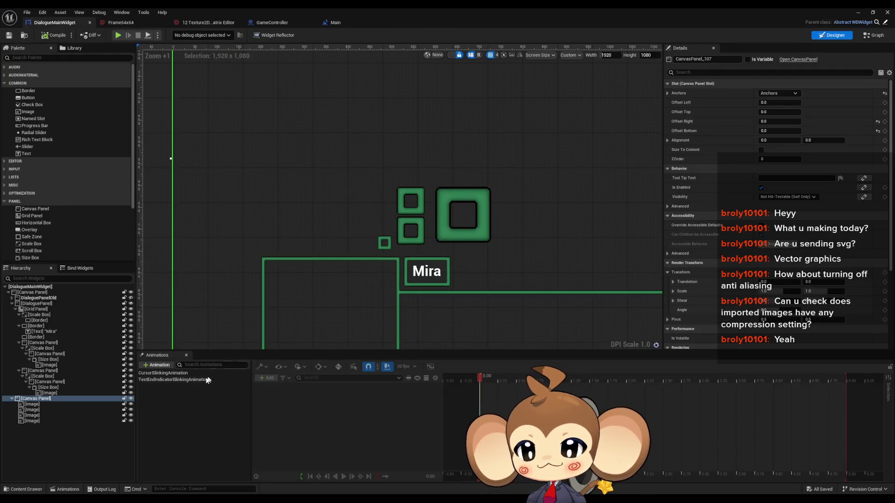
scroll(268, 275, "down", 6)
scroll(261, 233, "up", 4)
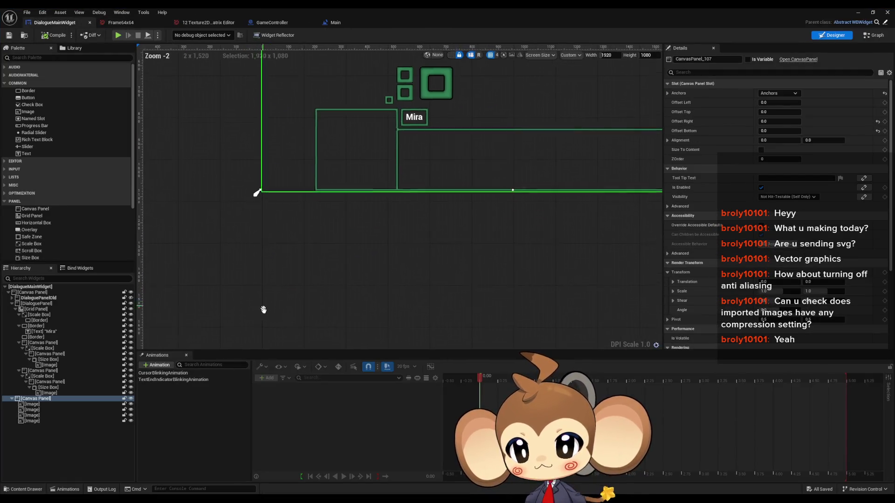
left_click_drag(263, 310, 272, 332)
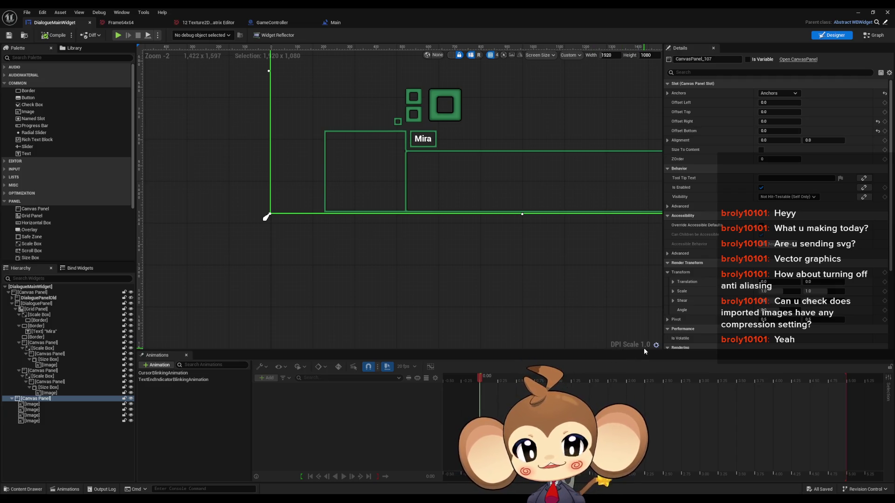
left_click_drag(588, 305, 538, 326)
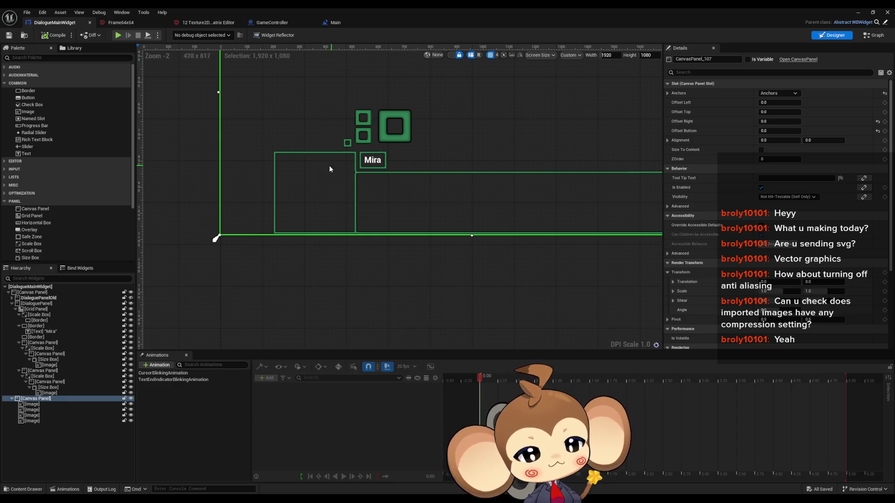
left_click_drag(329, 169, 310, 242)
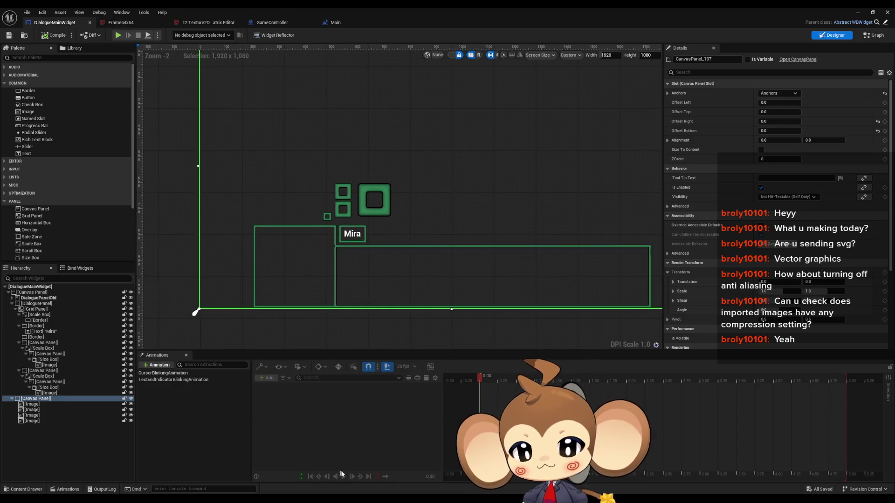
mouse_move(219, 499)
left_click(219, 466)
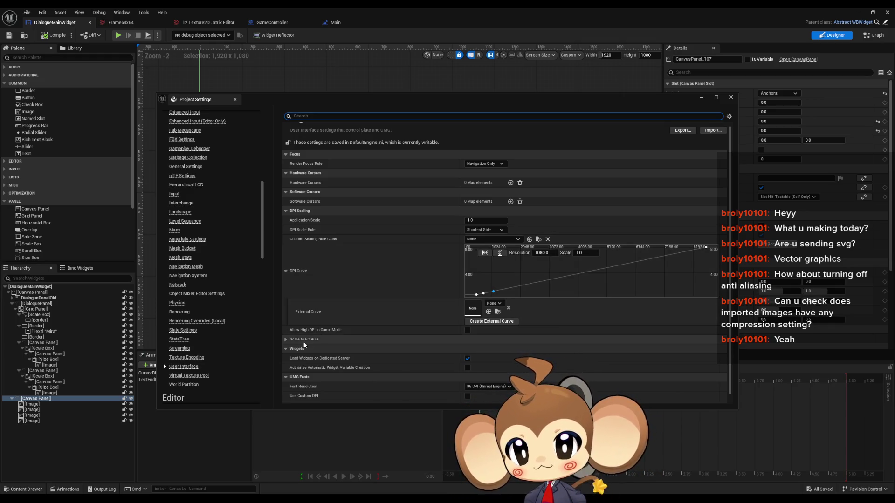
Step: Check the Scale to Fit Rule's 1920 x 1080 Design Screen Size, then return to the DialogueMainWidget designer
left_click(286, 340)
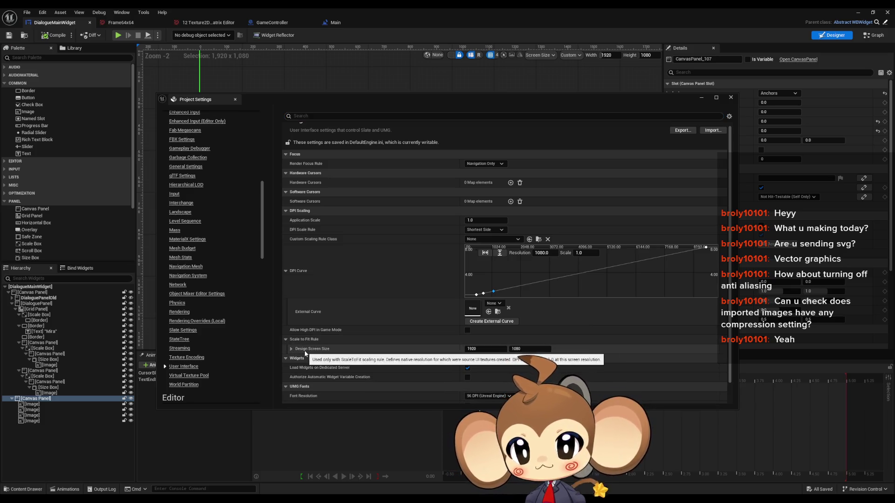
left_click(291, 349)
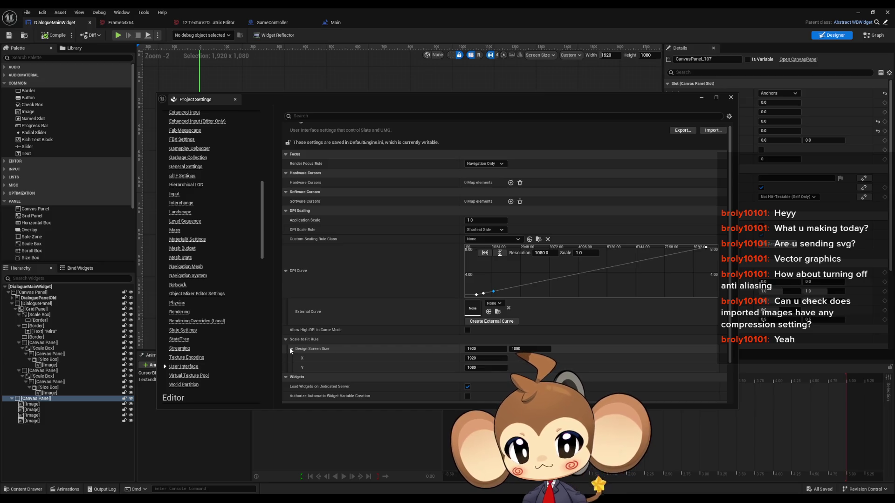
left_click(291, 349)
scroll(321, 333, "down", 1)
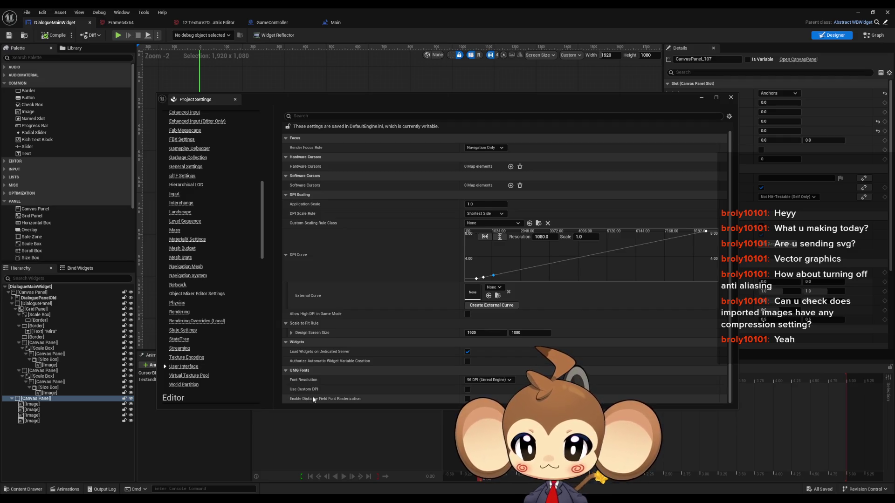
scroll(310, 399, "up", 2)
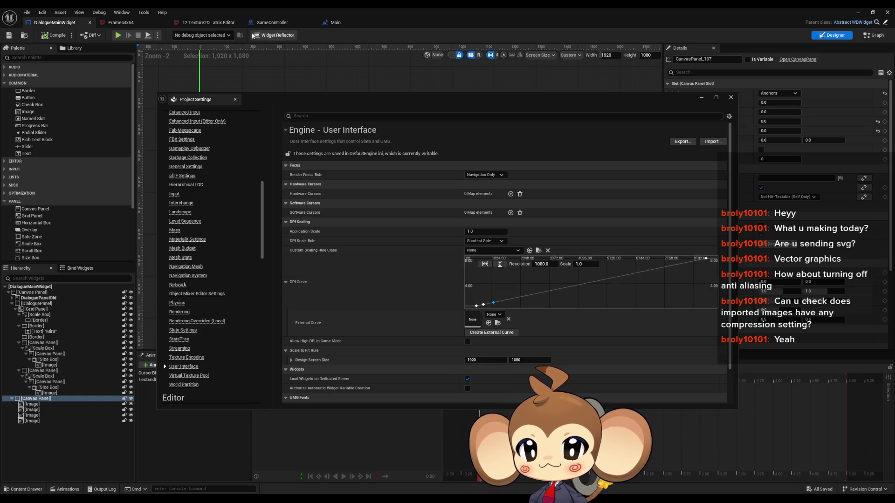
left_click(320, 12)
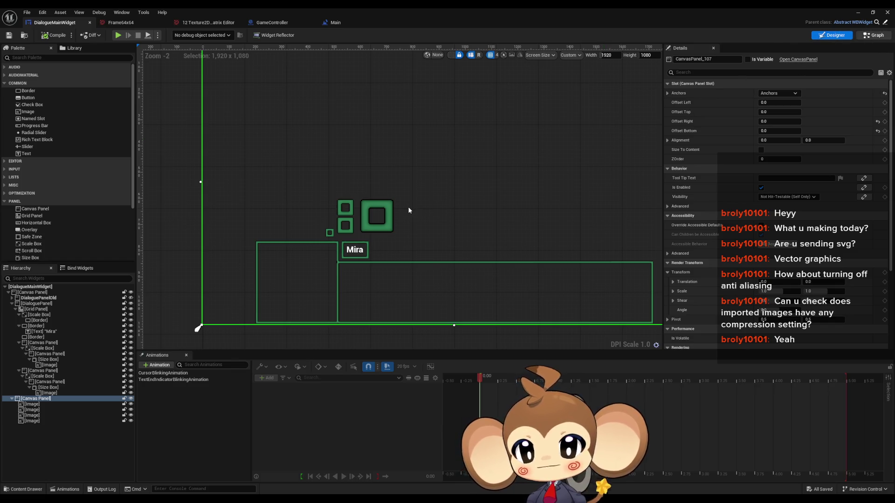
Step: Open the StartGame graph, add an Execute node after StartGame, then delete it
scroll(589, 220, "down", 4)
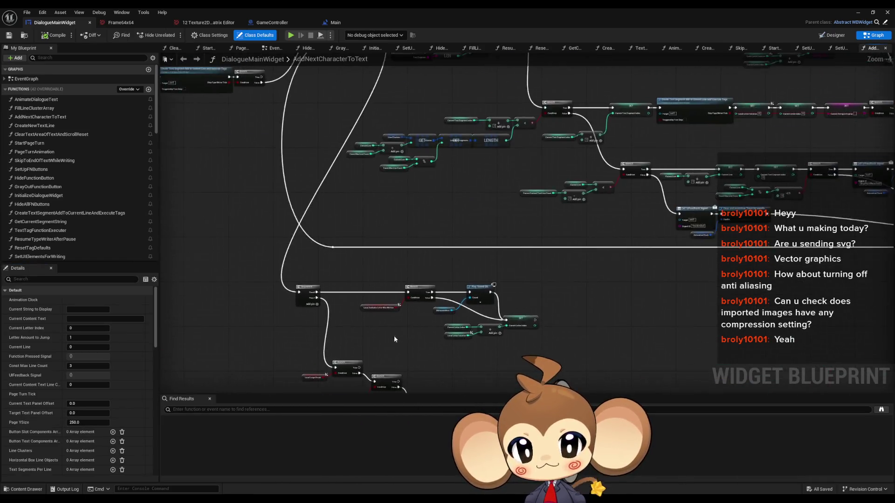
scroll(394, 339, "down", 4)
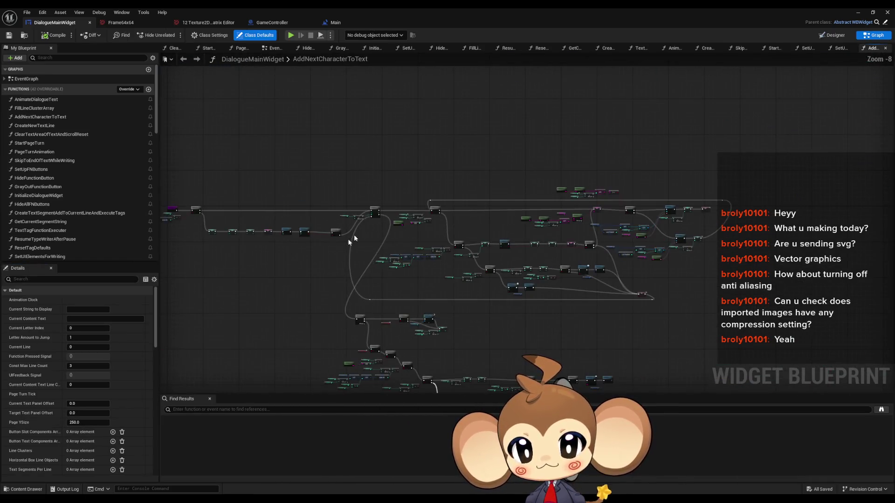
left_click(303, 23)
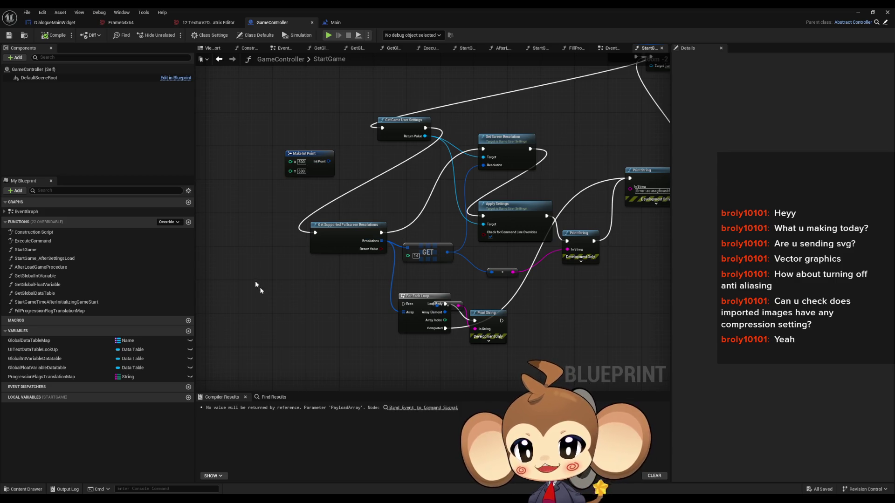
left_click_drag(387, 270, 352, 266)
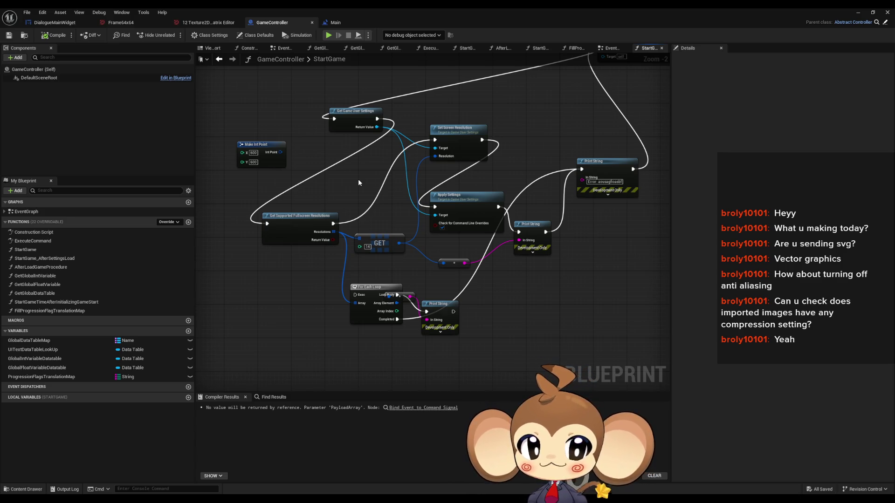
mouse_move(512, 172)
left_mouse_down()
mouse_move(525, 261)
mouse_move(433, 212)
left_mouse_up()
mouse_move(432, 157)
left_mouse_down()
mouse_move(442, 173)
mouse_move(404, 201)
left_mouse_up()
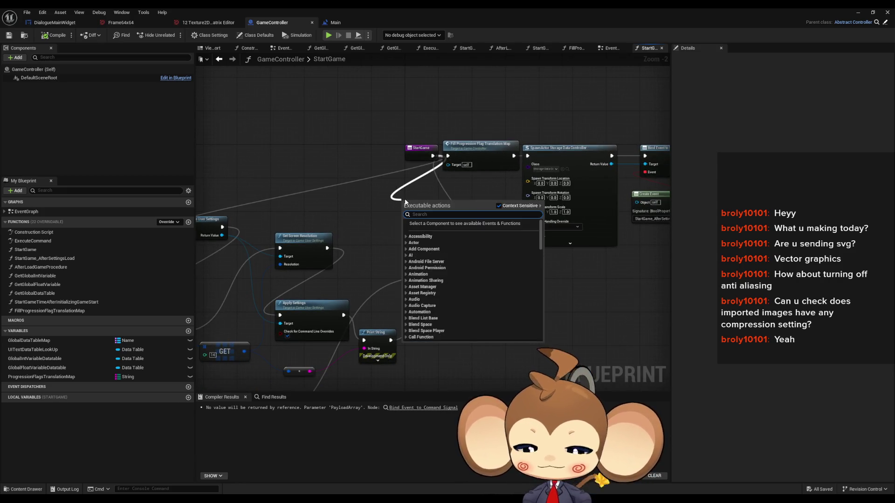
type("execute")
key("Return")
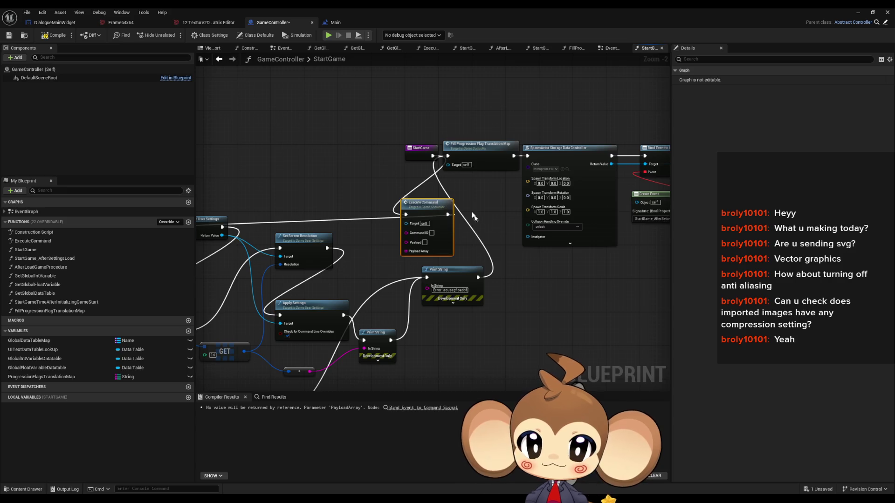
scroll(473, 216, "up", 2)
mouse_move(406, 177)
left_mouse_down()
mouse_move(372, 188)
mouse_move(417, 182)
left_mouse_up()
key("Delete")
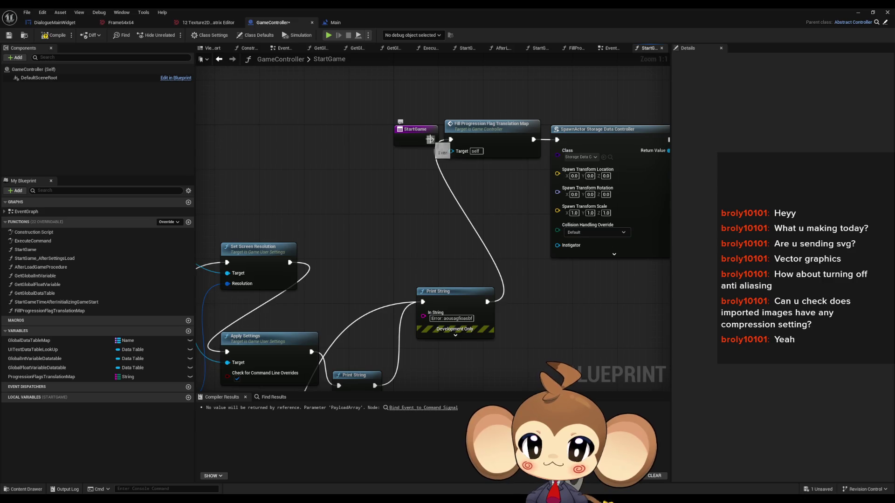
Step: Add an Execute Console Command running 'r.setres 1920x1080wf' after StartGame and delete the old unused nodes
left_click_drag(430, 139, 373, 200)
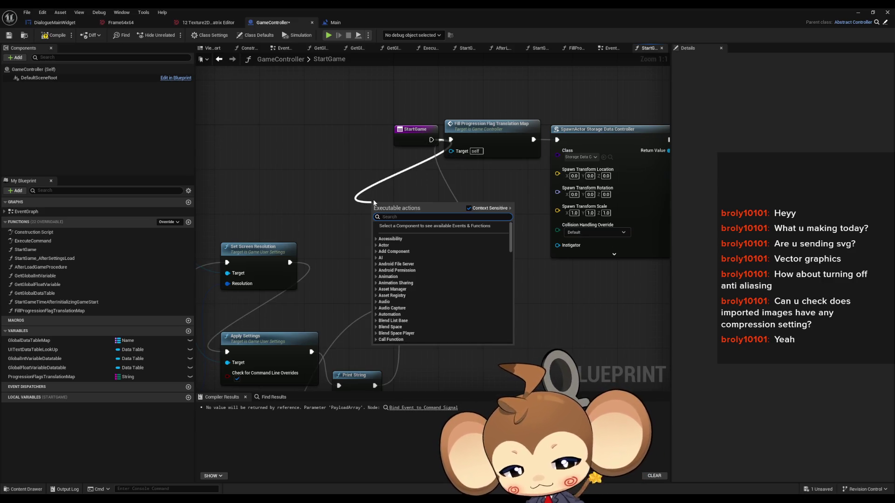
type("consol comm")
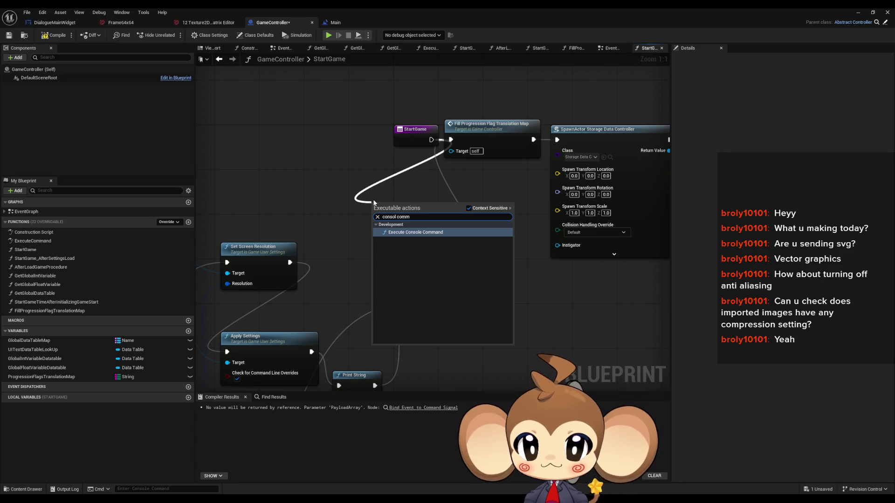
key("Return")
left_click_drag(441, 212, 451, 140)
left_click_drag(418, 202, 377, 179)
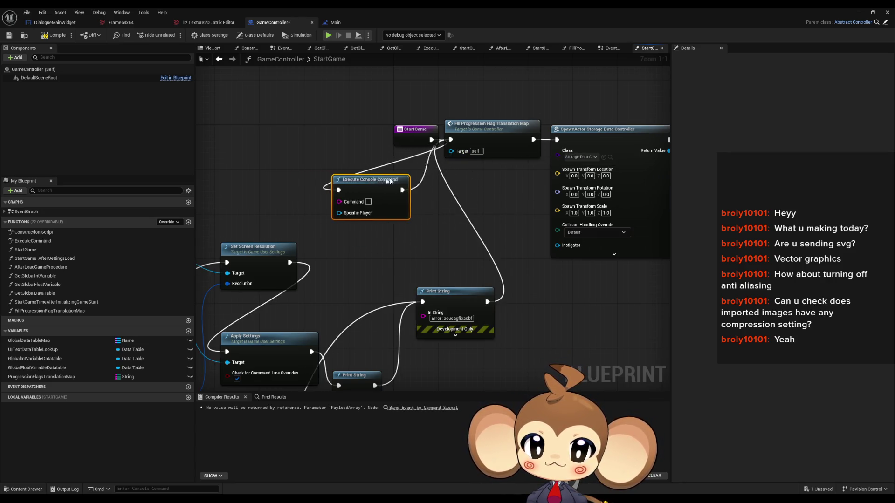
scroll(497, 237, "down", 5)
left_click_drag(317, 221, 446, 342)
key("Delete")
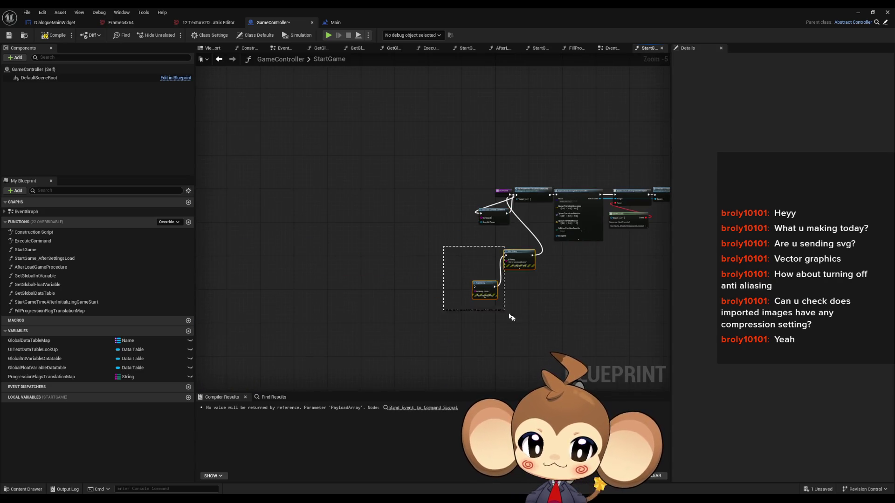
scroll(494, 220, "up", 6)
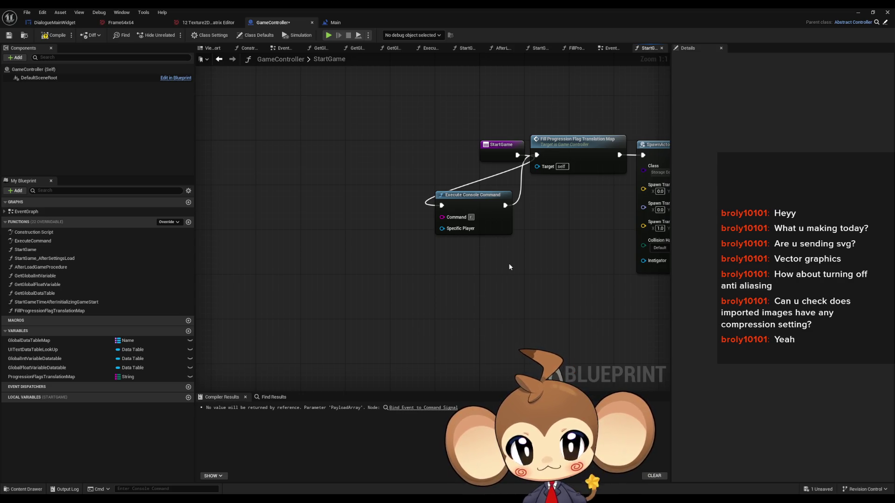
type("setres")
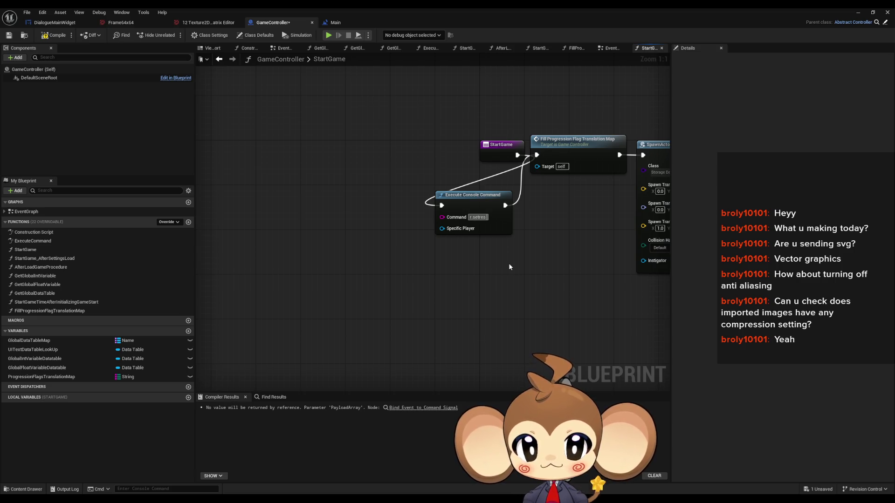
type(" 19")
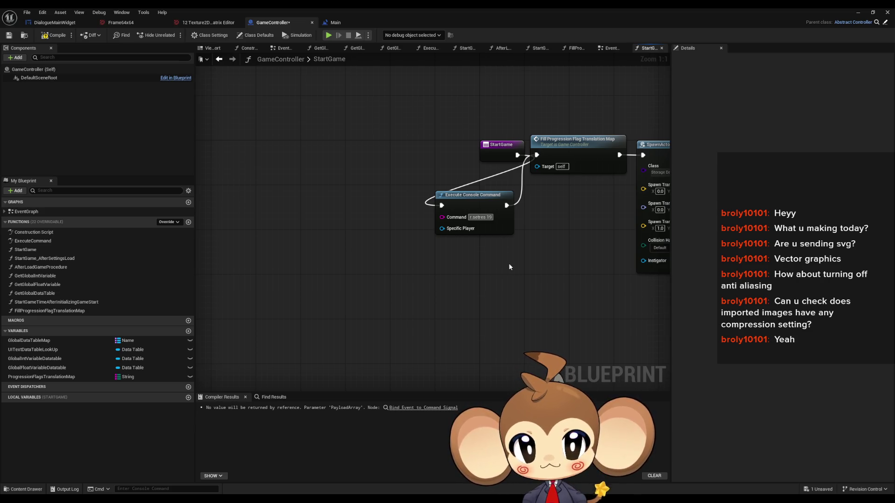
type("20x1")
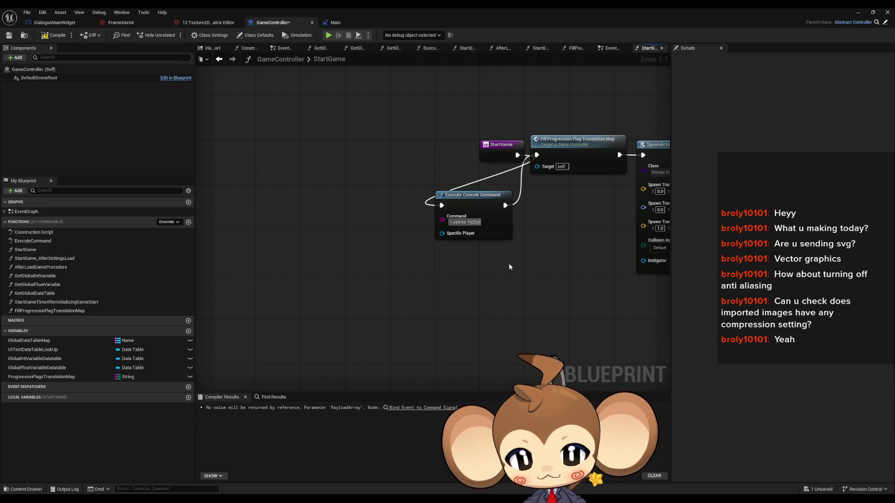
type("0")
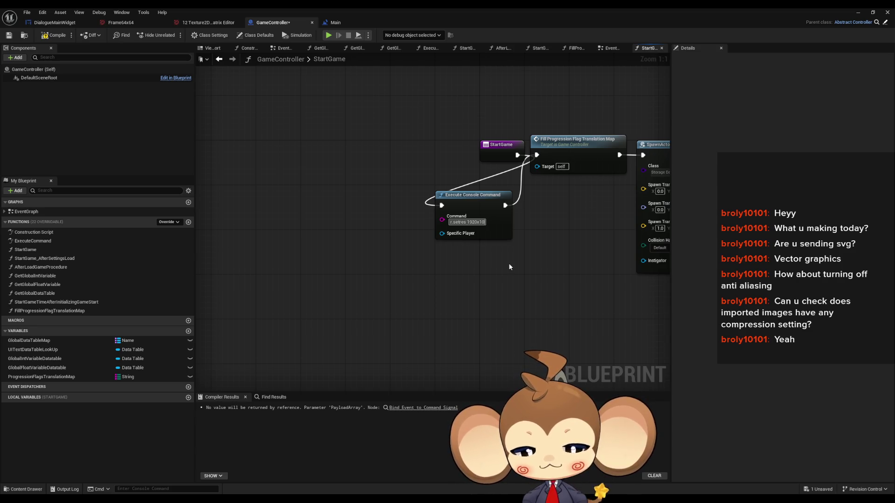
type("80wf")
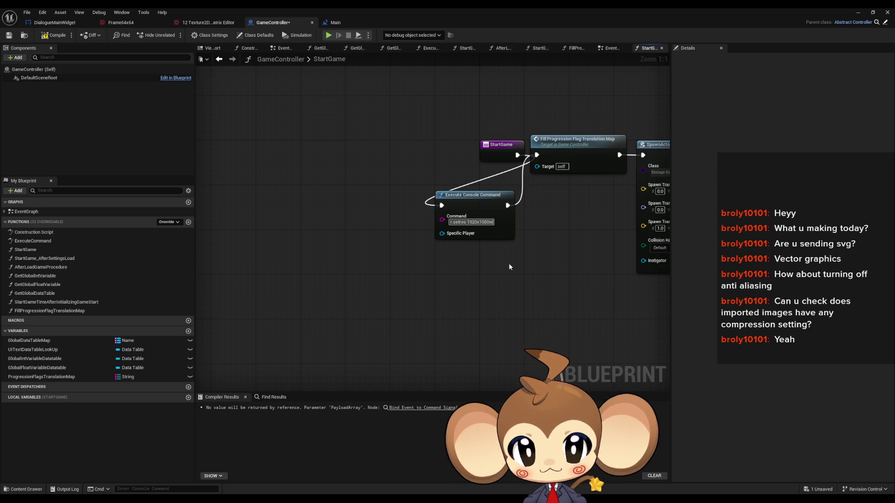
key("Return")
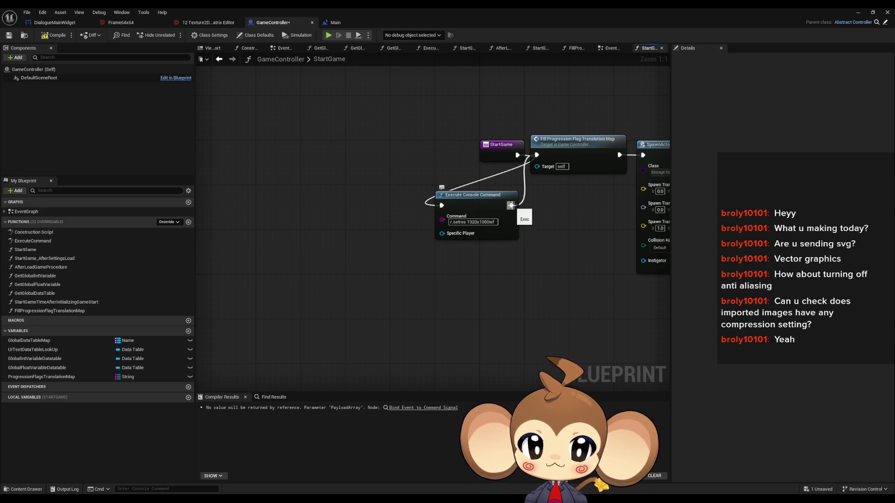
Step: Add a Print String with a placeholder error message after the console command and compile GameController
left_click_drag(511, 205, 530, 272)
type("print")
key("Return")
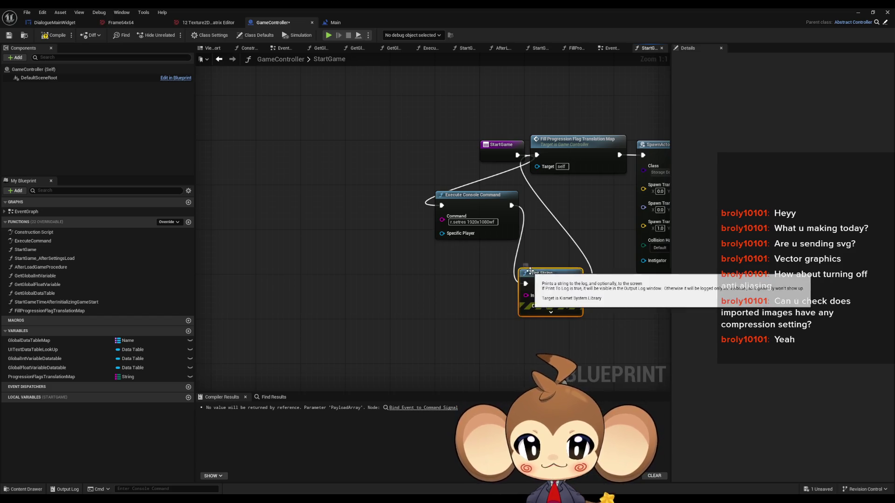
left_click(555, 296)
type("Error")
key("Return")
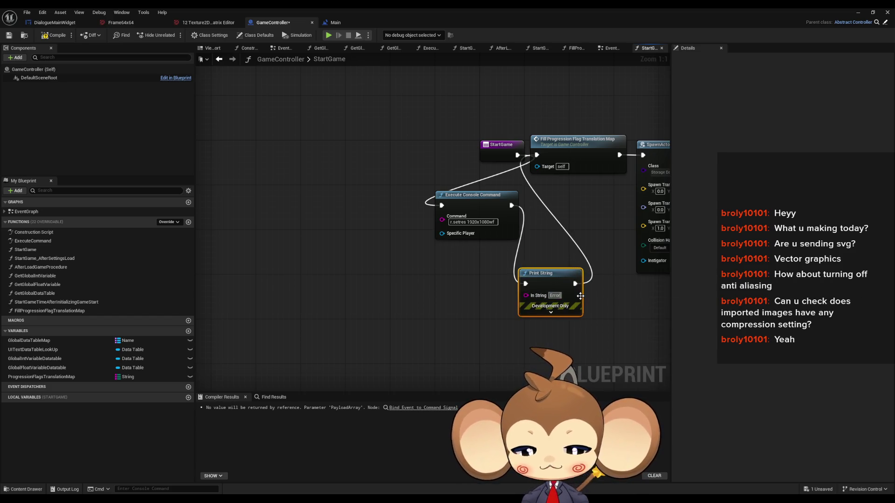
type(":saljkfbljasbf")
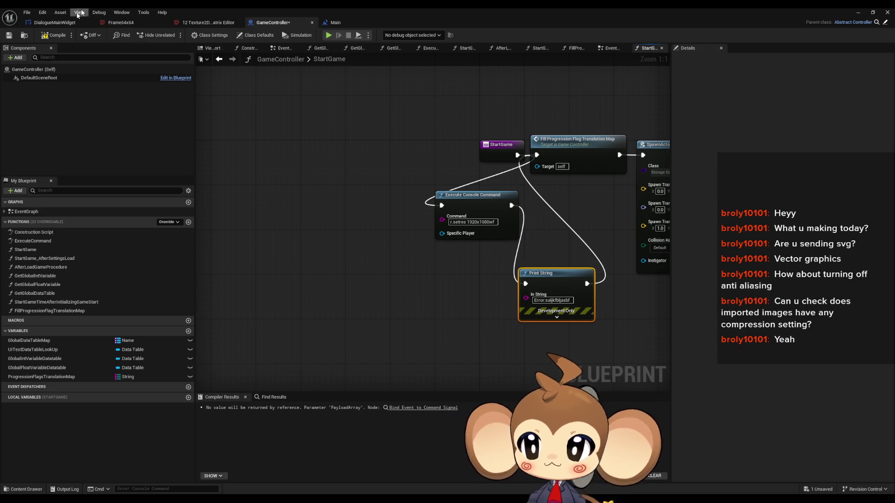
left_click(55, 35)
left_click(858, 12)
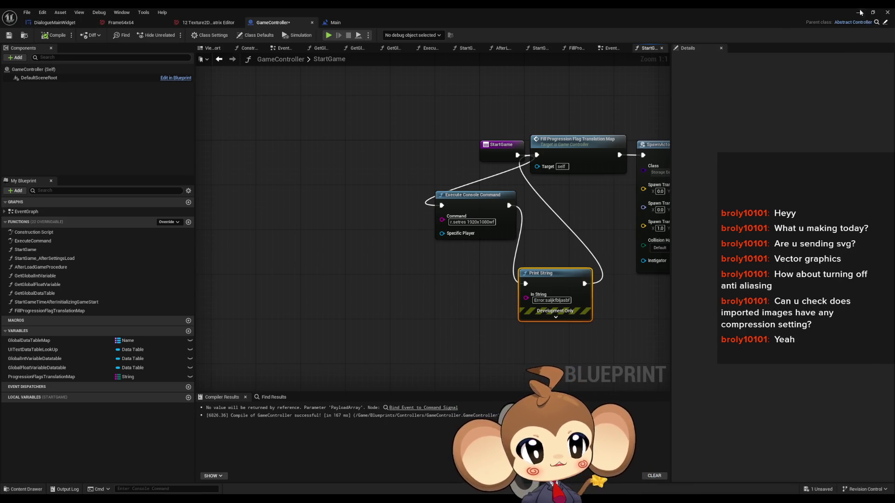
Step: Play the level in the editor with Project Settings minimized, then stop the session
left_click(172, 35)
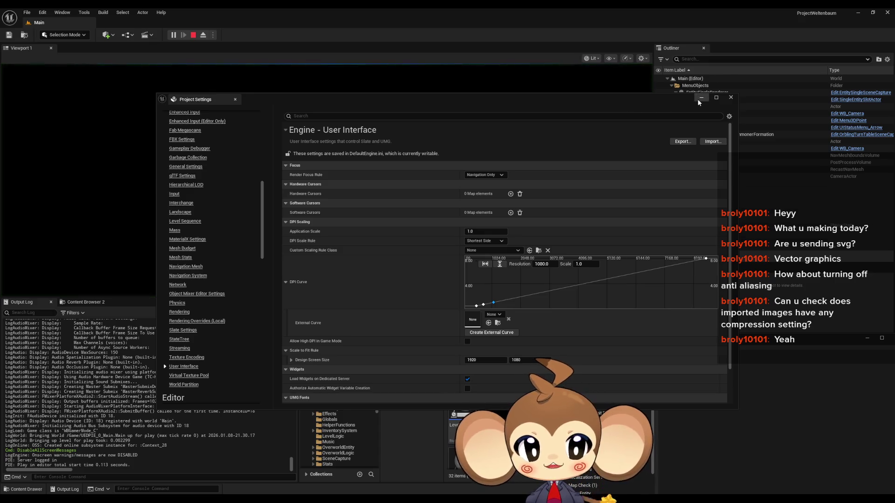
left_click(701, 98)
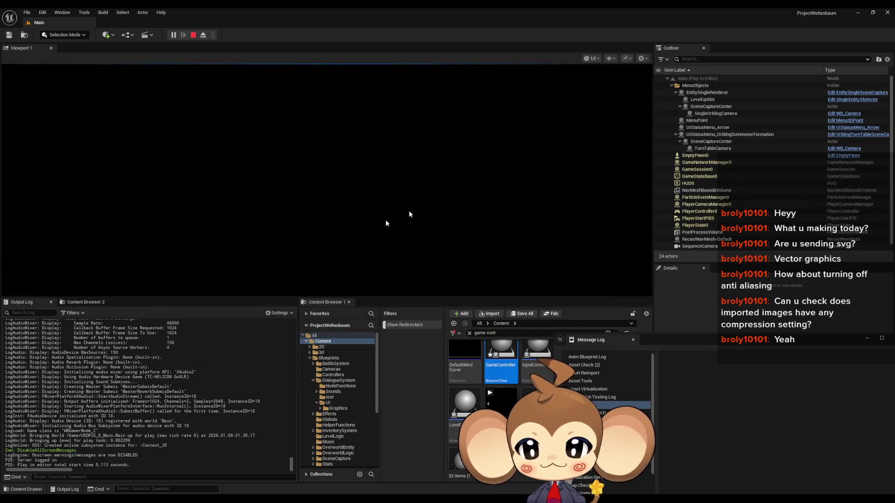
left_click(250, 211)
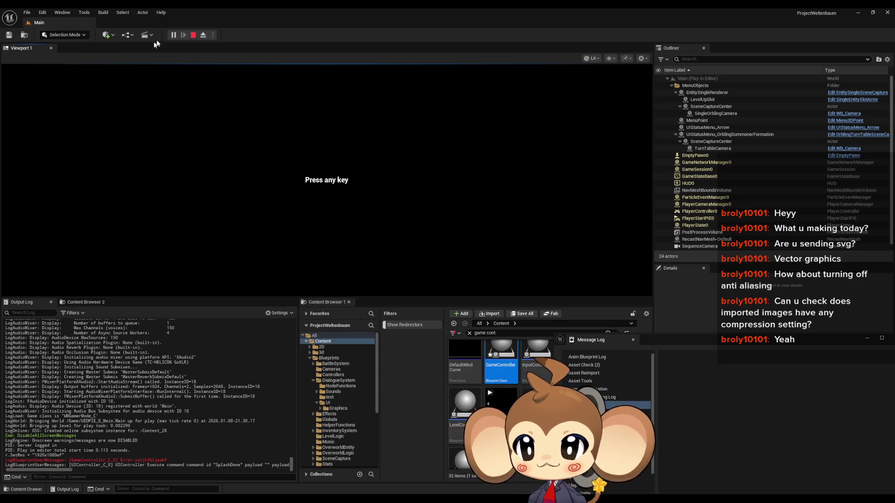
left_click(193, 35)
Step: Launch the game as a Standalone Game, saving GameController when prompted
left_click(213, 35)
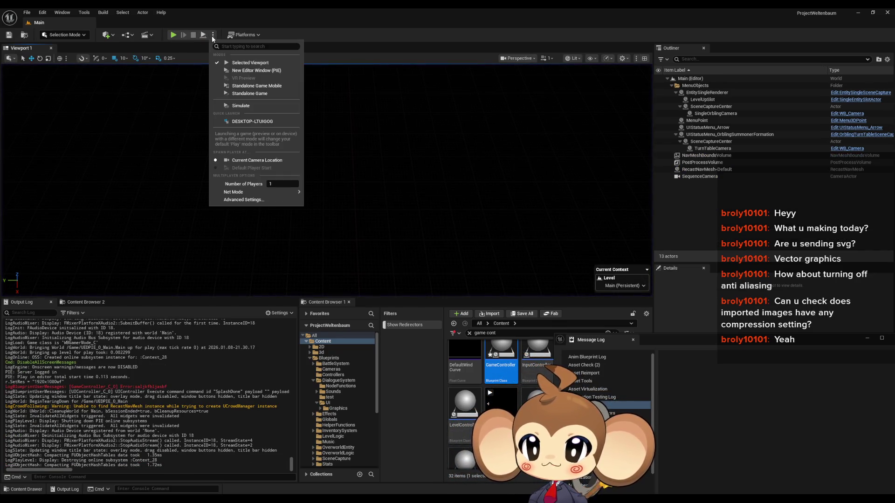
left_click(238, 95)
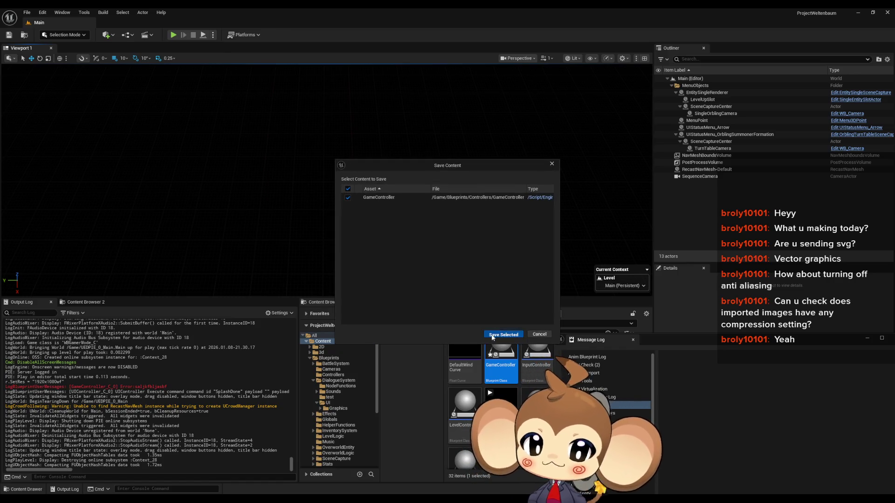
left_click(503, 334)
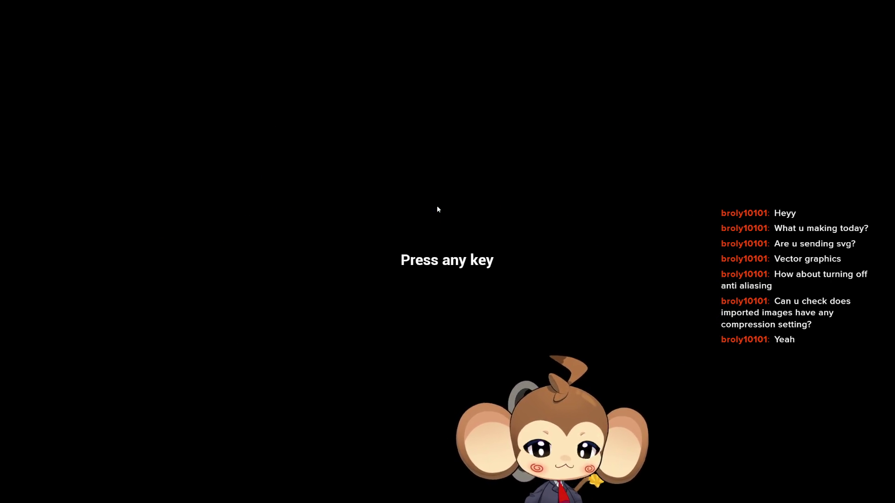
Step: Get past Press any key, load the saved game, and walk onto the block to trigger Mira's dialogue
left_click(406, 264)
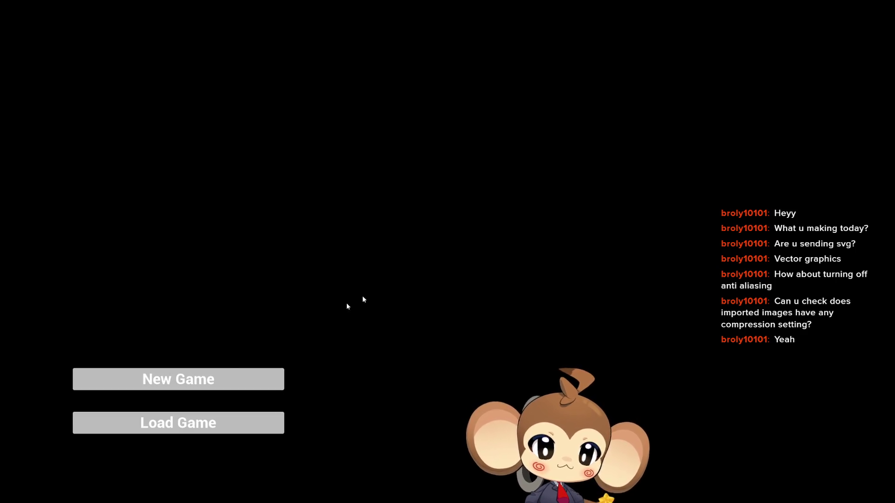
left_click(268, 424)
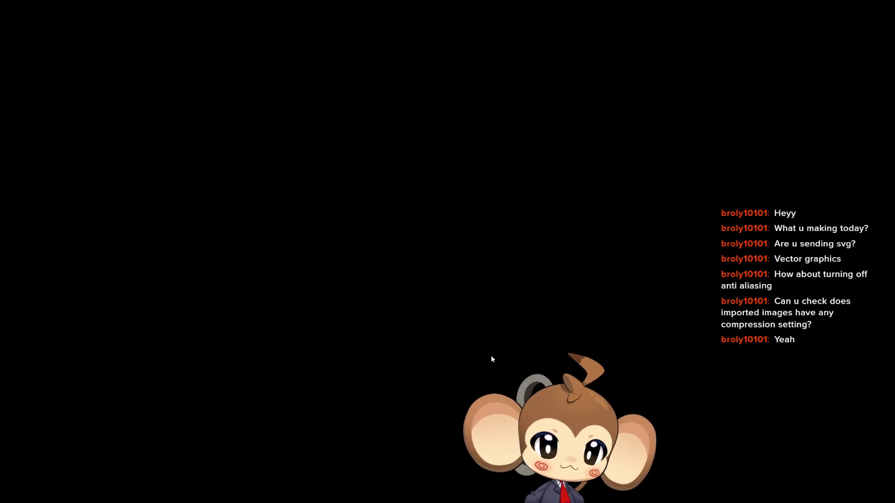
key("a")
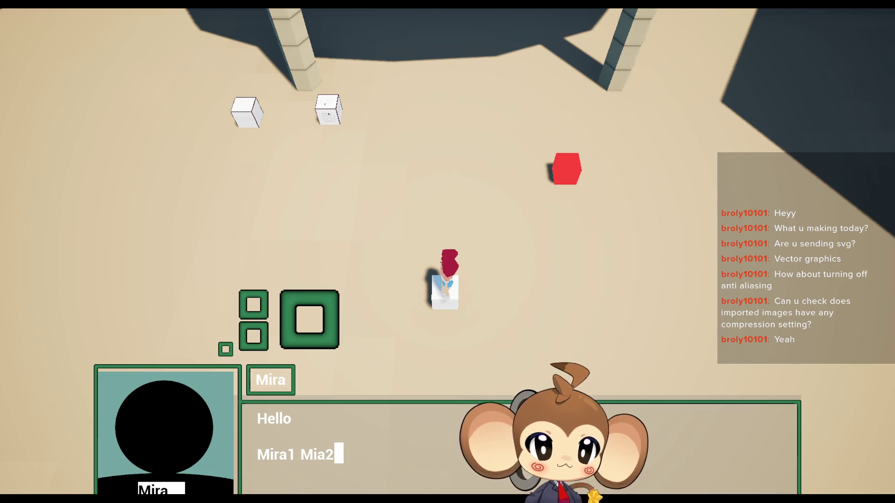
Step: Snip the dialogue box and icon area with Win+Shift+S and switch to Paint
key("super+shift+s")
left_click_drag(47, 193, 532, 480)
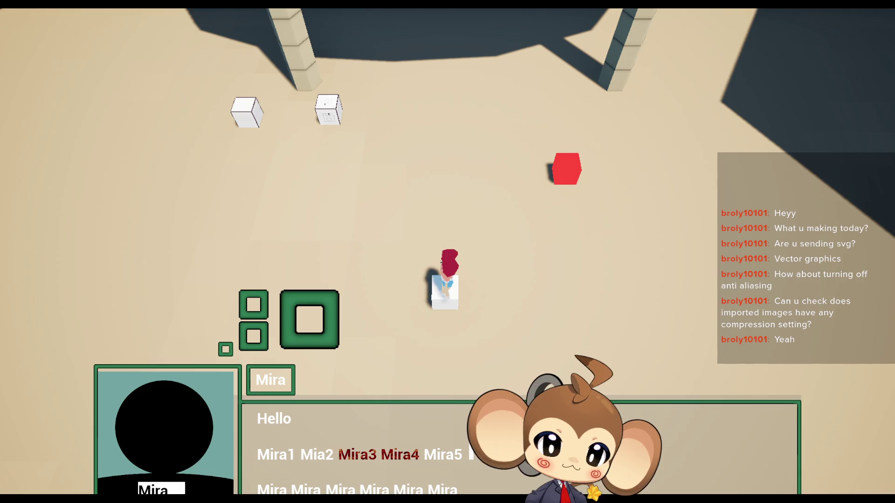
key("alt+Tab")
scroll(433, 304, "down", 5)
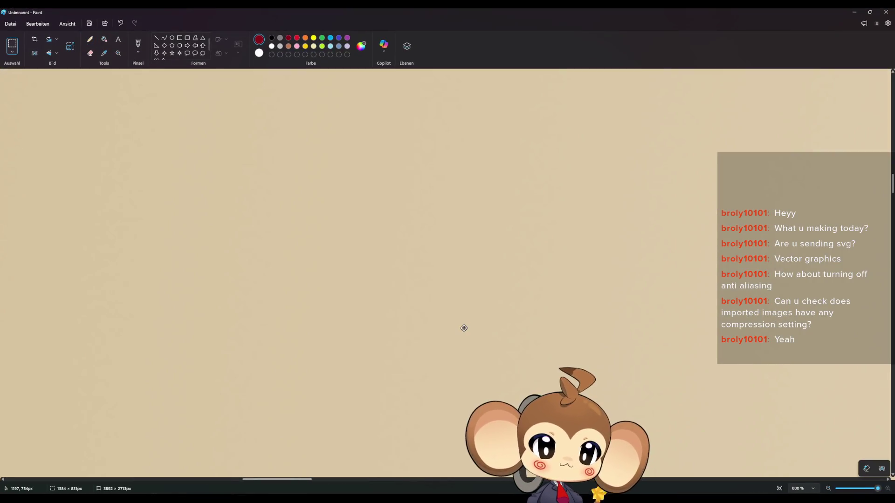
Step: Inspect the pasted screenshot's Mira label at 800% zoom, then close Paint without saving
scroll(376, 299, "down", 8)
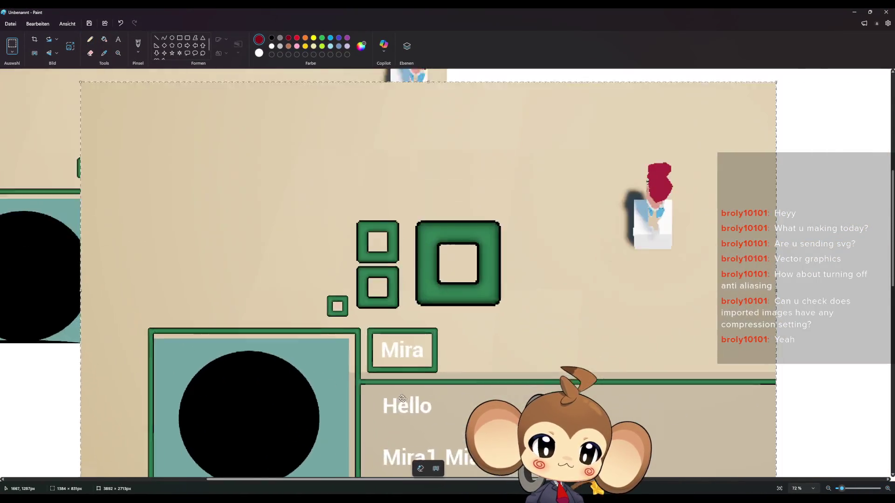
scroll(374, 389, "up", 5)
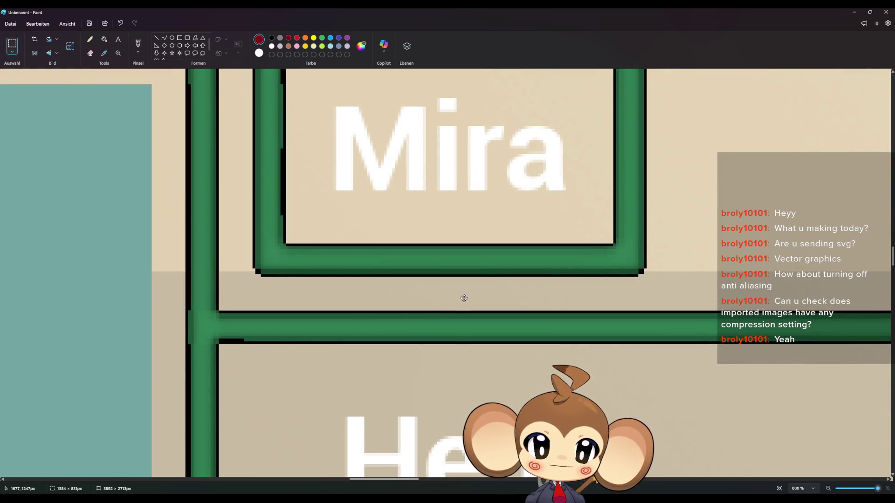
scroll(315, 263, "up", 3)
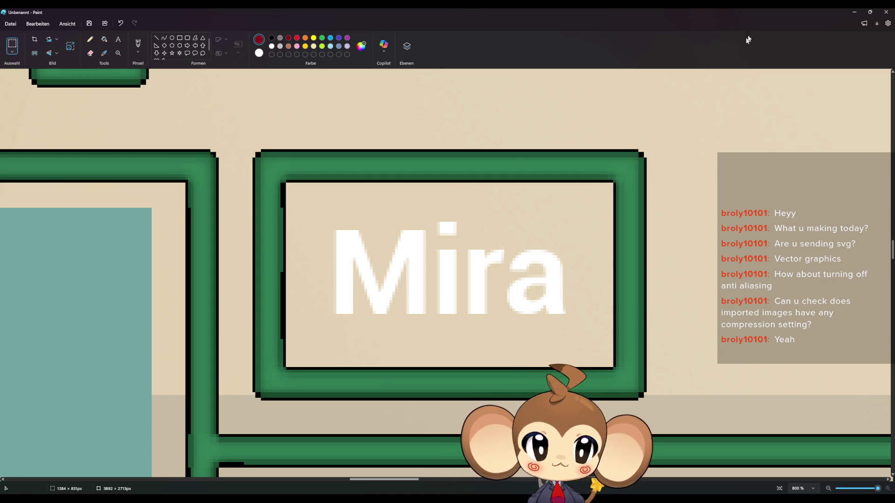
left_click(884, 12)
left_click(451, 271)
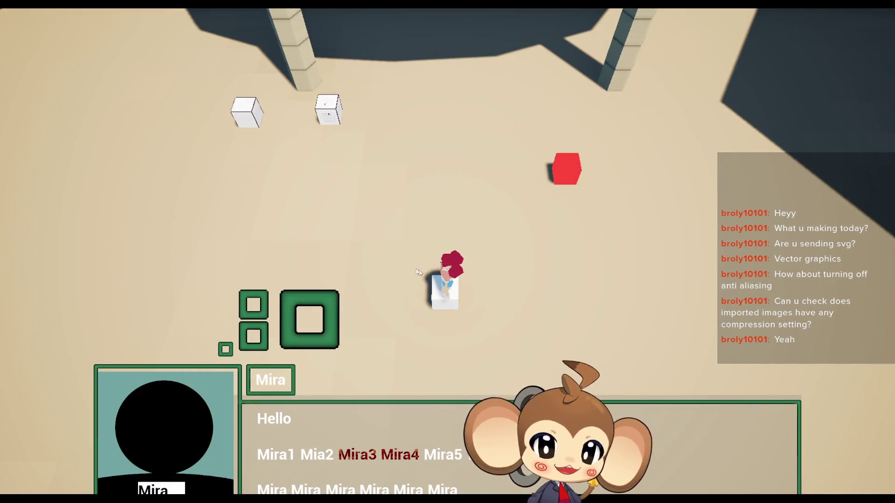
Step: Exit the running game and return to the GameController Blueprint graph
key("alt+Return")
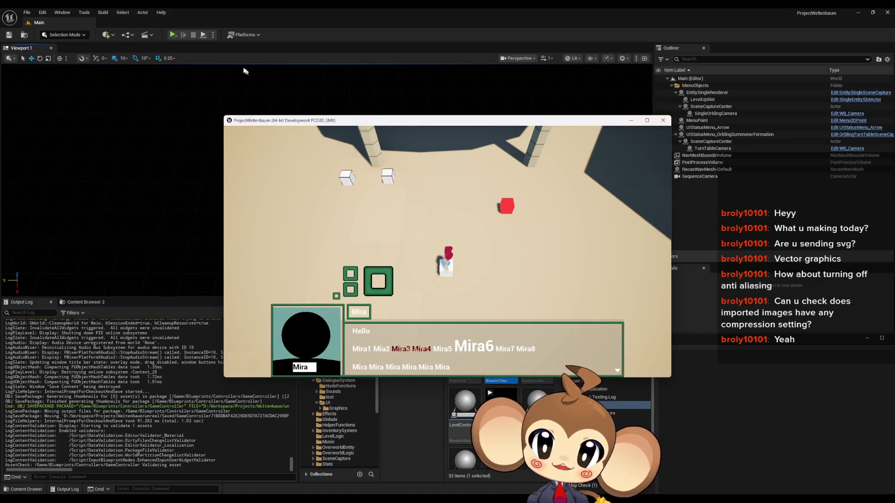
left_click(663, 120)
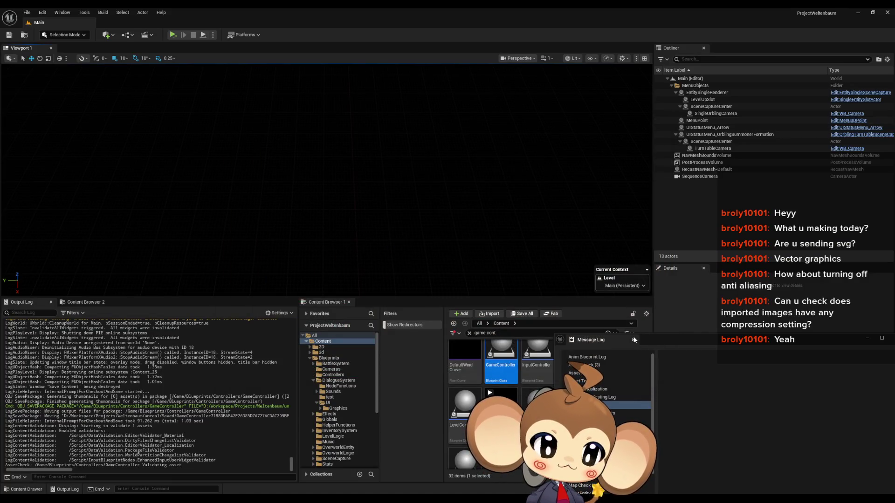
mouse_move(320, 501)
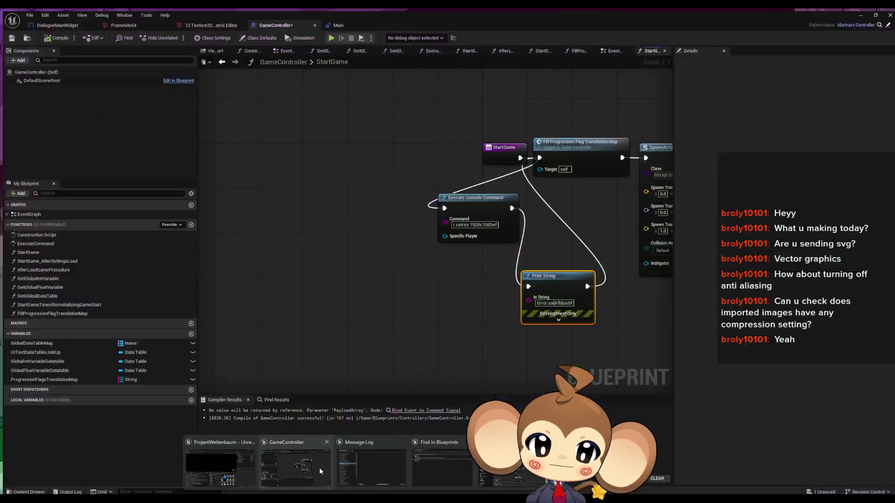
left_click(320, 468)
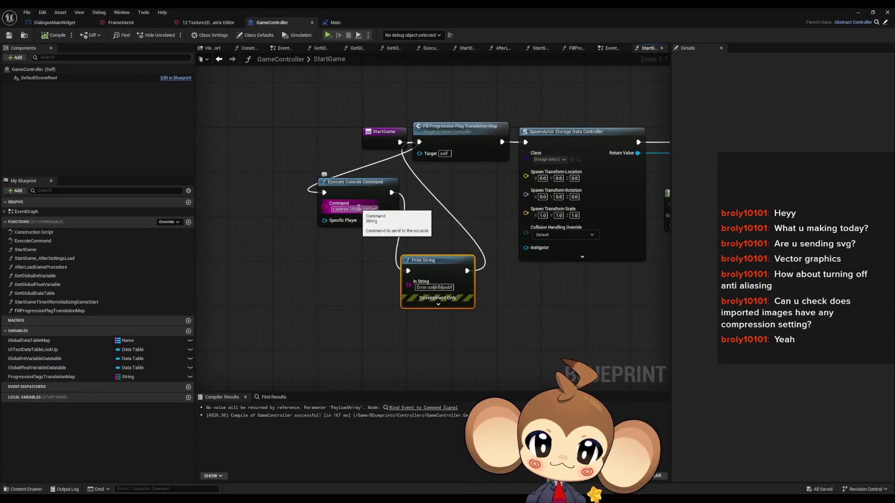
Step: Change StartGame's console command to r.setres 600x600wf and launch a standalone game
left_click(358, 210)
left_click(365, 210)
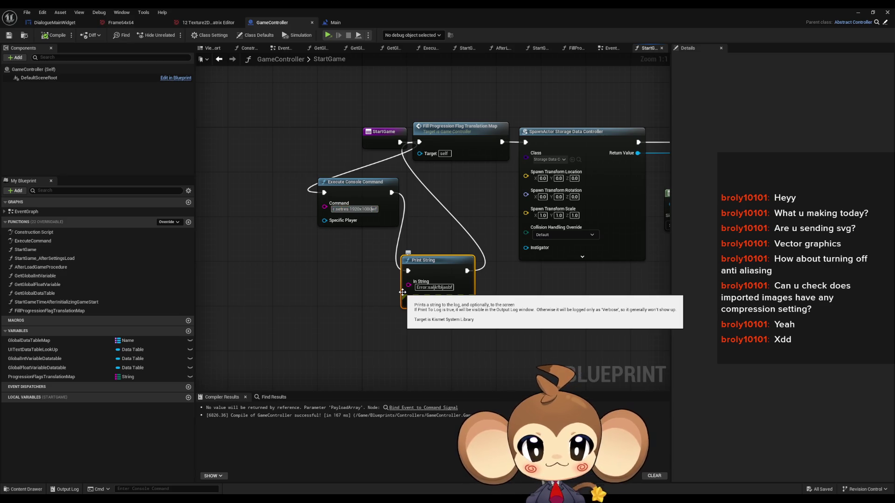
key("BackSpace")
key("BackSpace")
key("BackSpace")
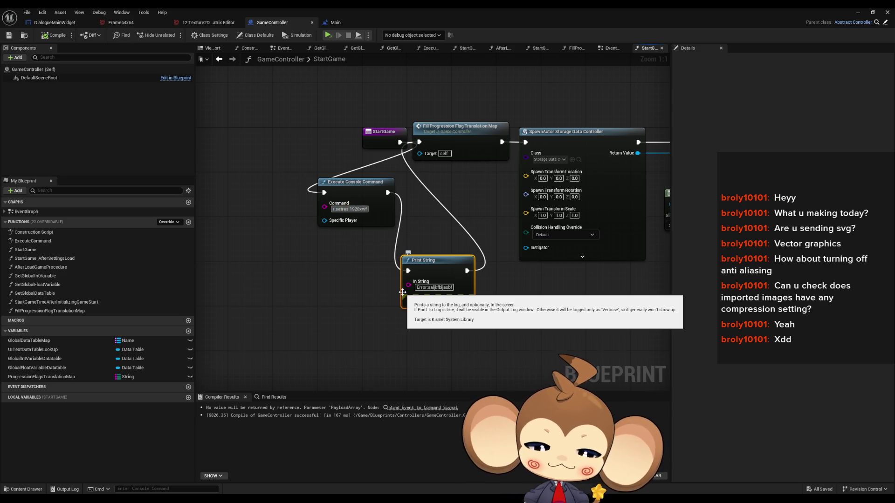
type("600")
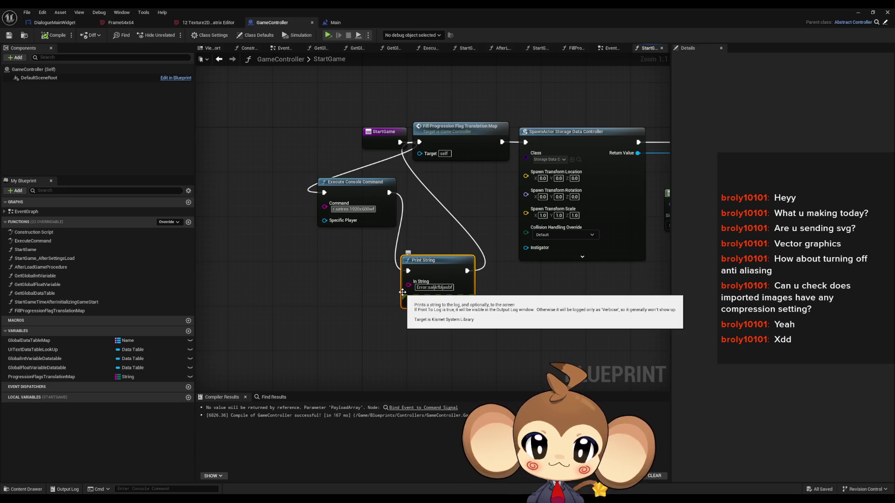
key("BackSpace")
key("BackSpace")
key("BackSpace")
key("Return")
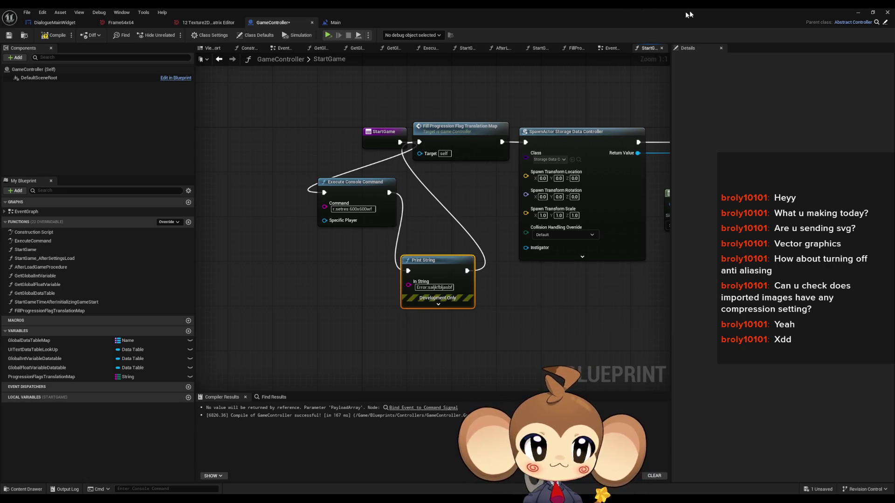
left_click(858, 12)
key("ctrl+shift+s")
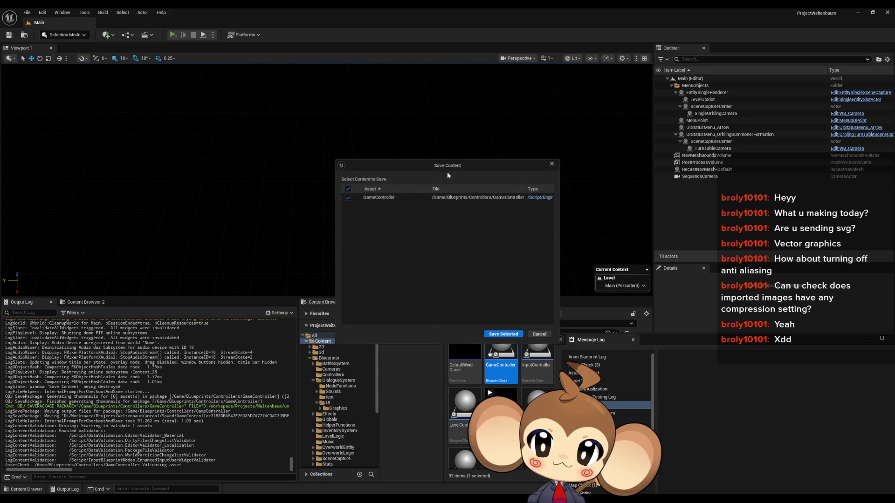
Step: Save GameController, get past the title, load the saved game, and make the game windowed
left_click(503, 332)
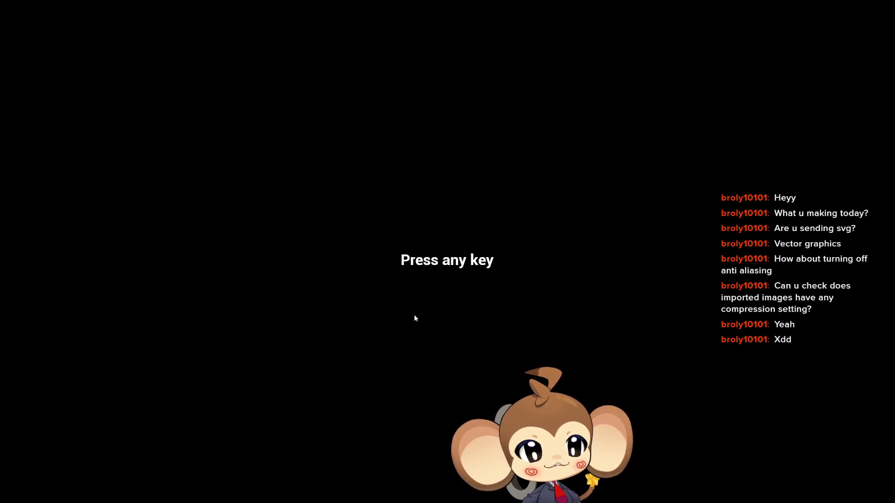
key("Return")
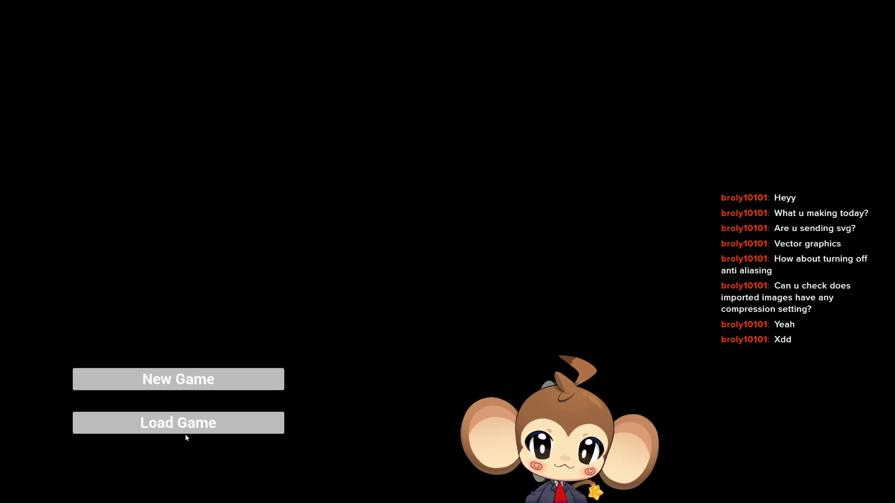
left_click(201, 419)
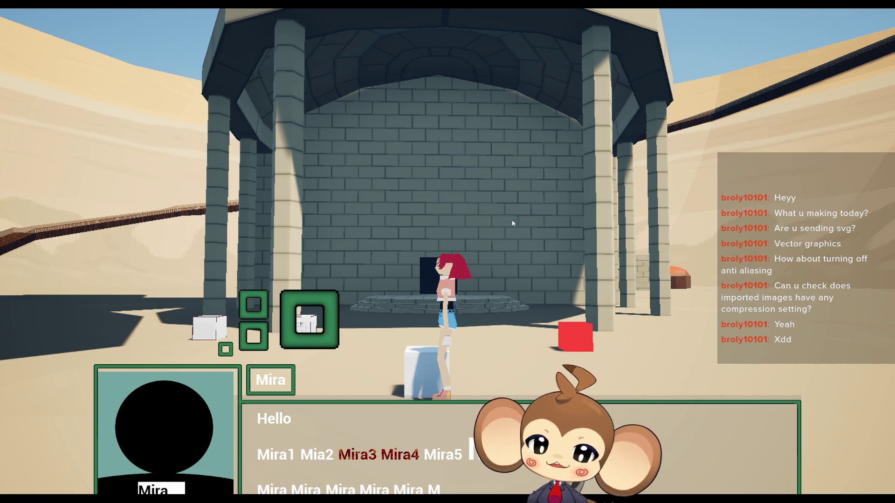
key("alt+Return")
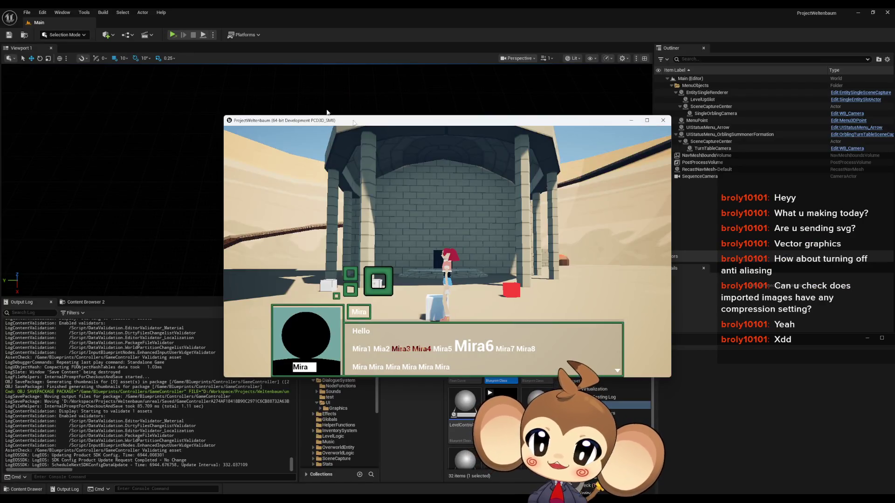
Step: Close the game and remove the fullscreen flag so the command reads r.setres 600x600w
left_click(663, 120)
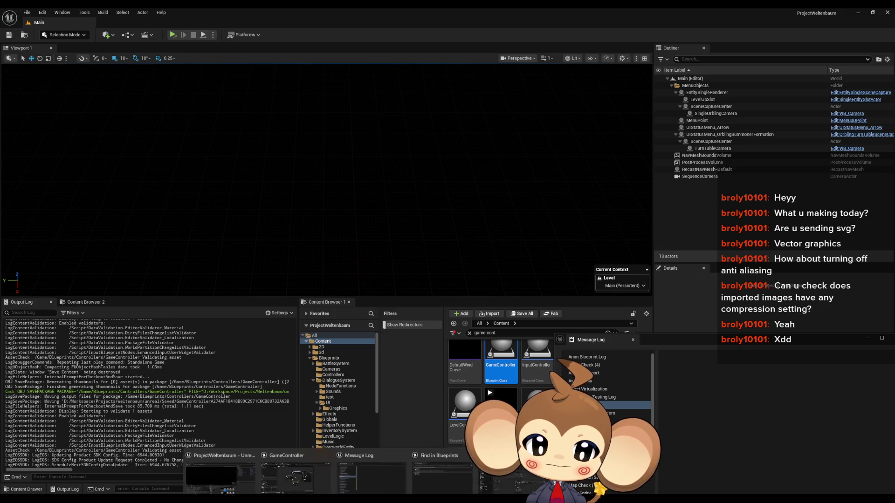
left_click(298, 467)
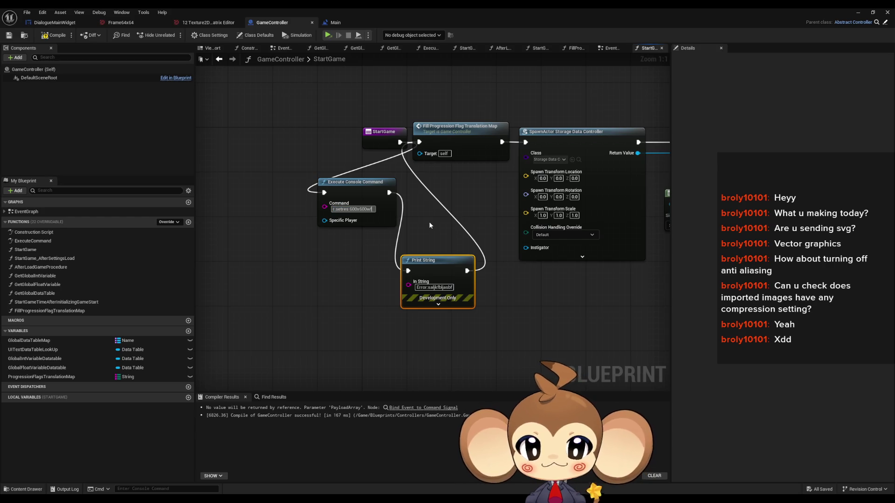
key("BackSpace")
left_click(858, 13)
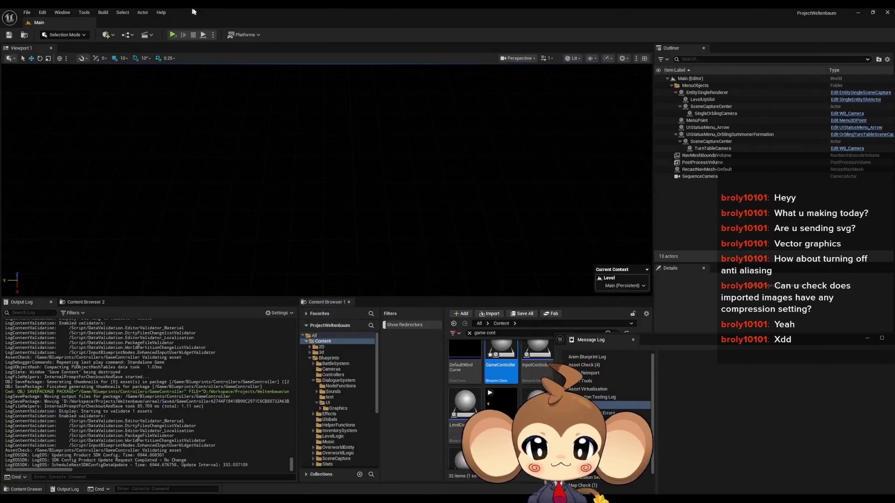
Step: Save and launch the standalone game, load the saved game to test it, then close it
left_click(177, 36)
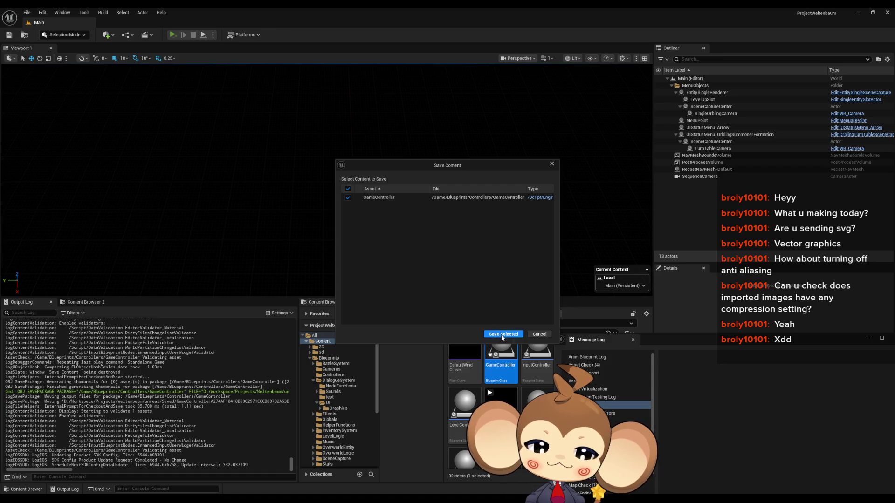
left_click(502, 335)
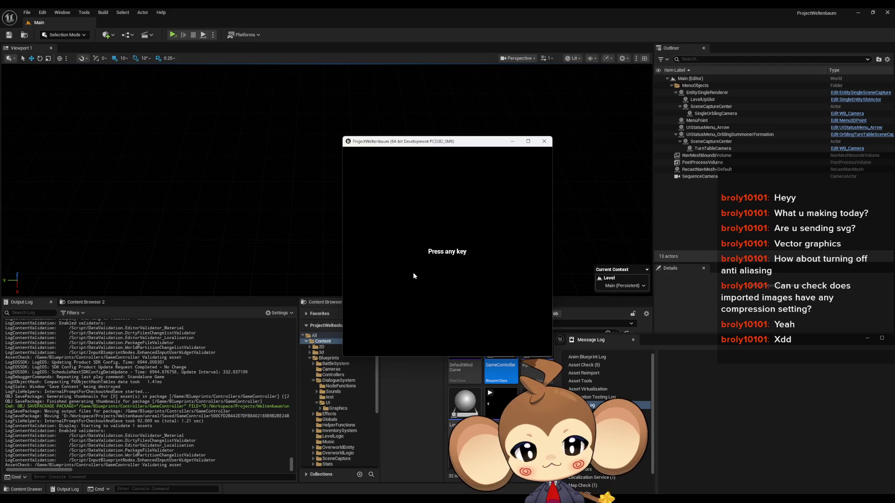
left_click(412, 277)
left_click(411, 321)
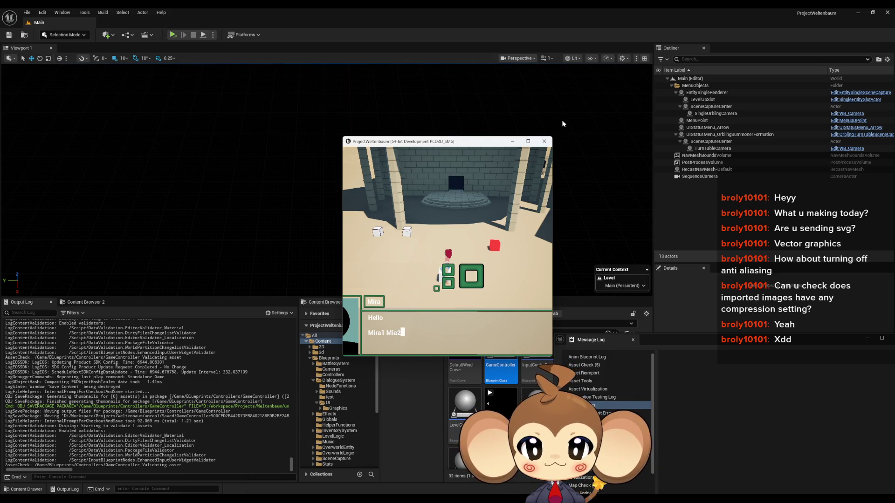
left_click(544, 141)
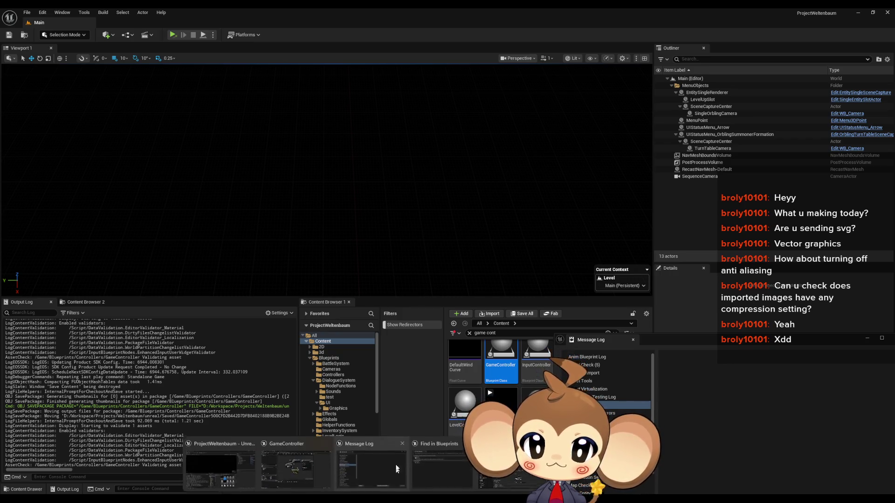
Step: Set StartGame's command to r.setres 1920x1080w and compile GameController
left_click(216, 471)
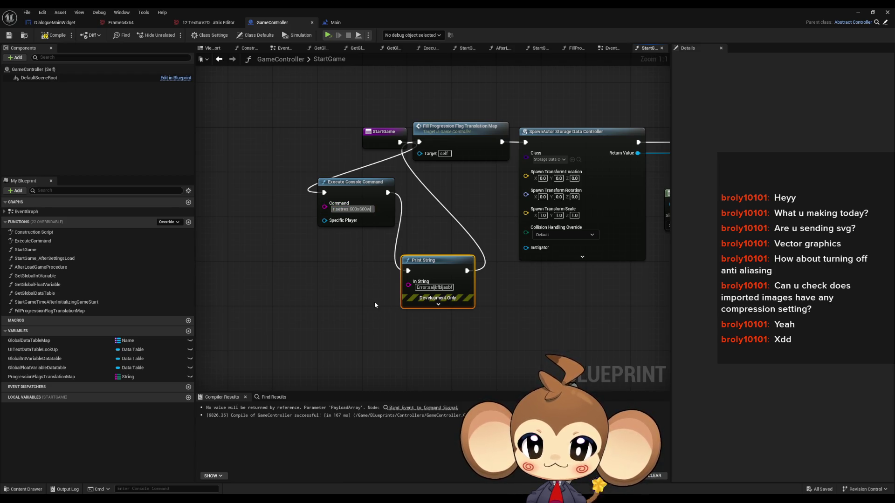
key("BackSpace")
key("BackSpace")
key("BackSpace")
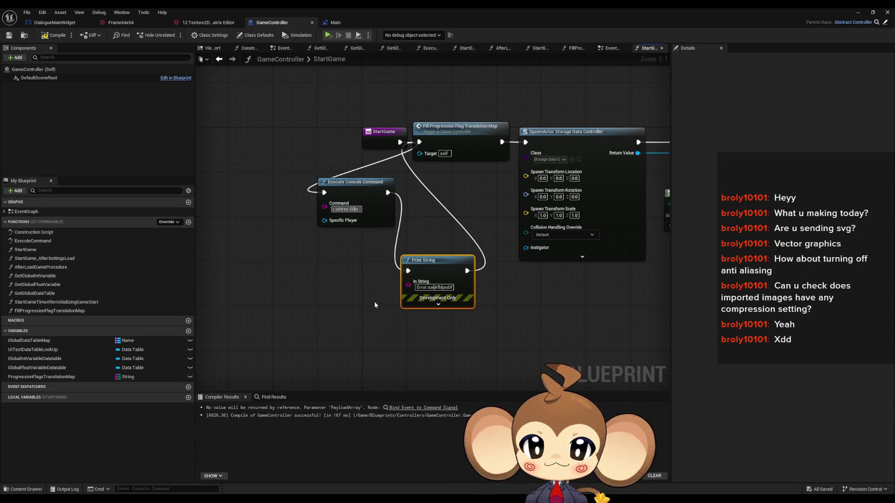
key("BackSpace")
type("1")
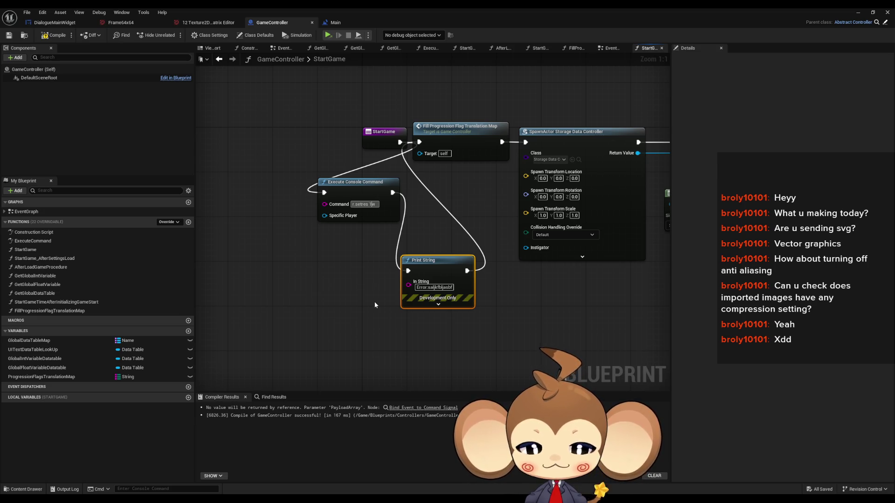
type("9")
type("20x")
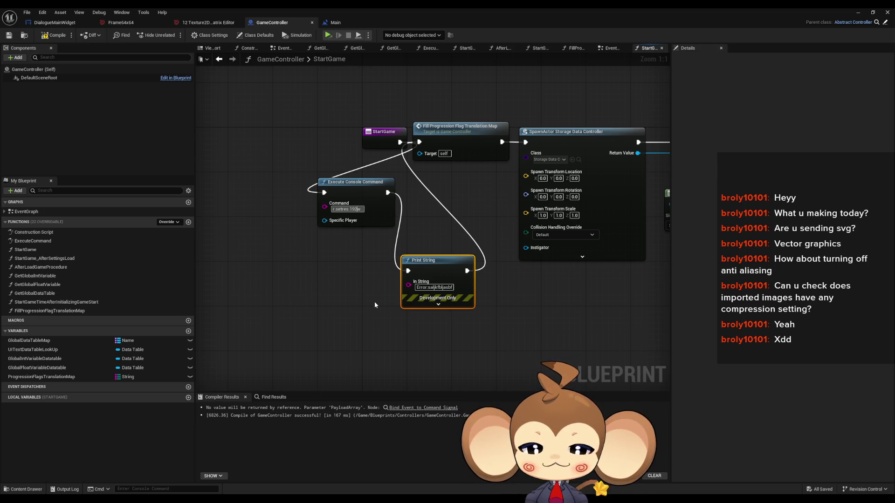
type("1")
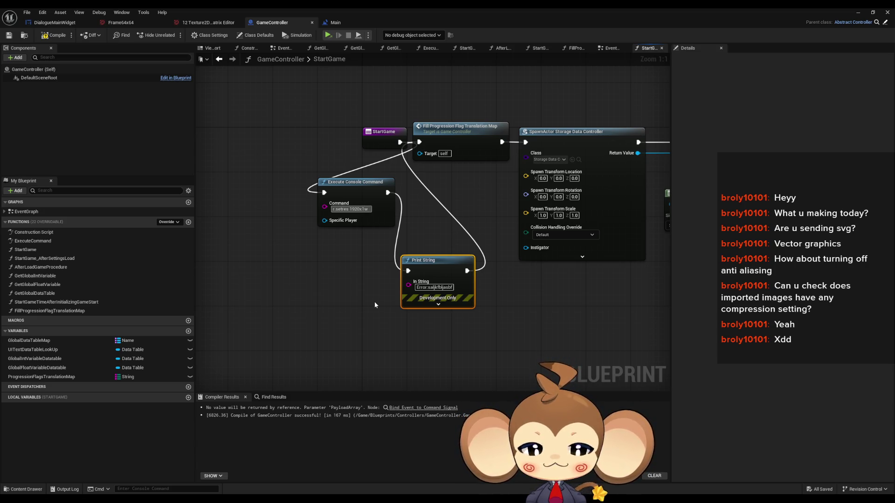
type("080")
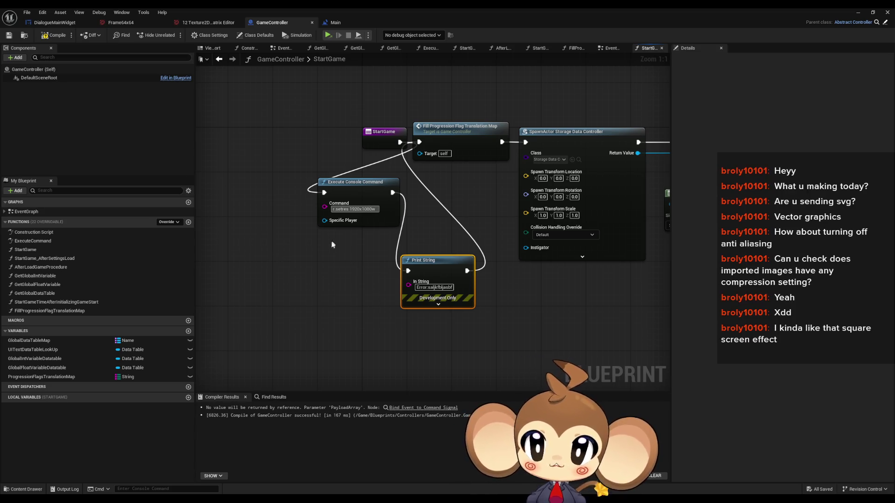
key("Return")
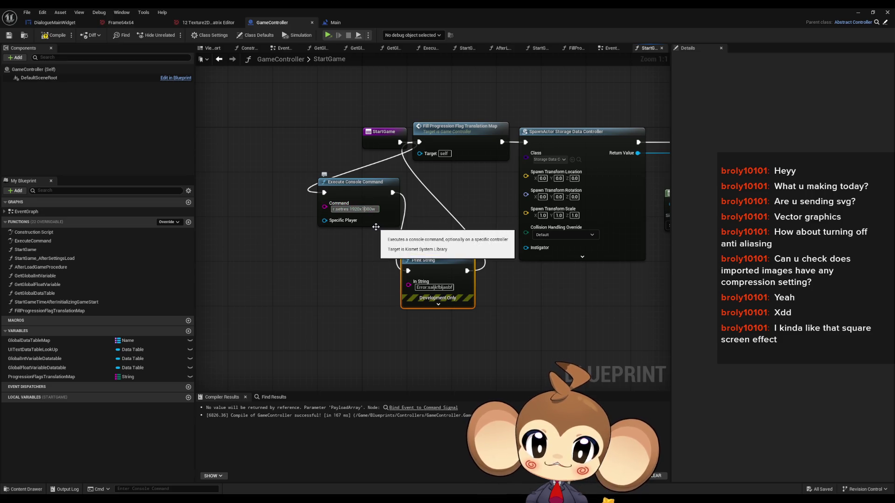
left_click(57, 36)
left_click(384, 289)
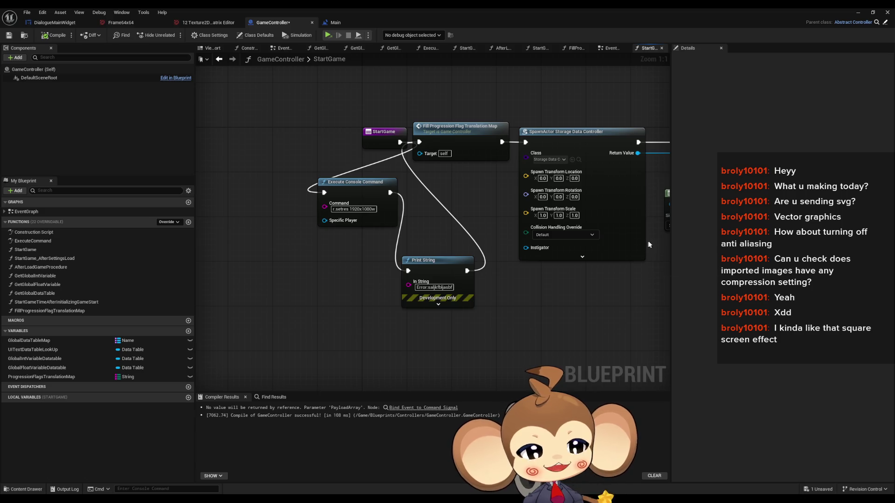
left_click(858, 12)
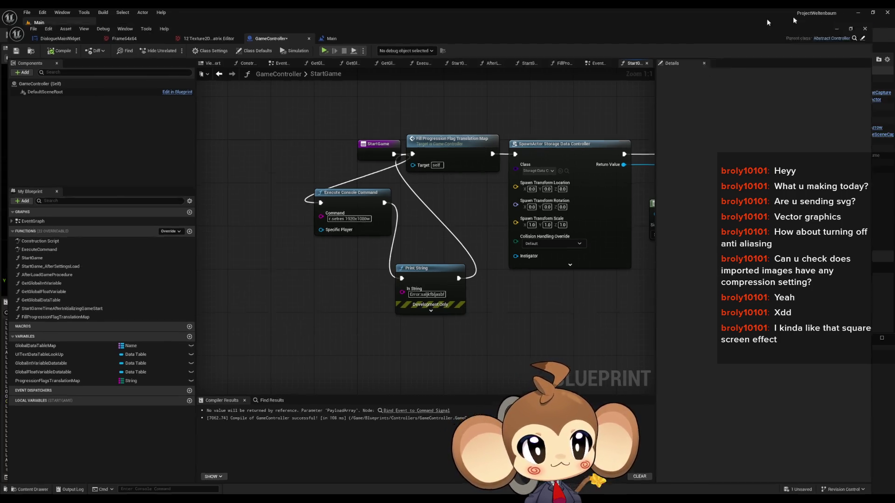
Step: Save GameController, launch the standalone game and load the saved game
left_click(173, 35)
left_click(504, 335)
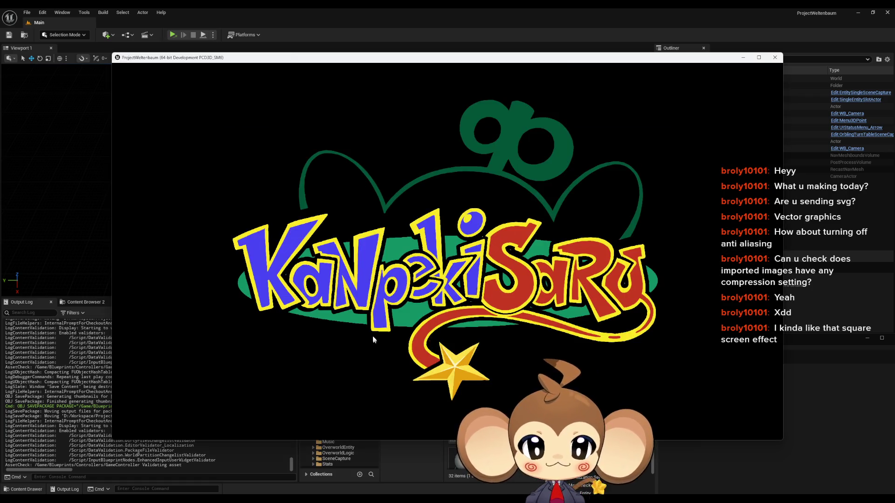
left_click(366, 289)
left_click(229, 368)
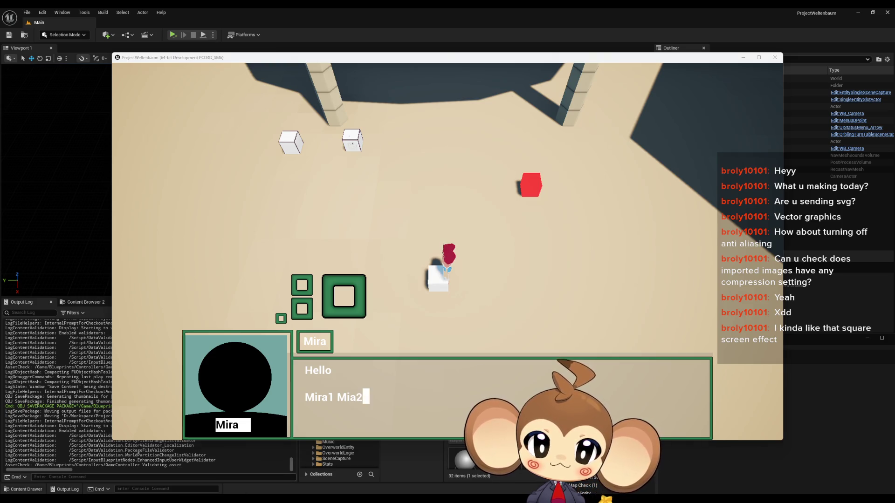
Step: Snip the game's dialogue box and green UI squares to the clipboard
key("super+shift+s")
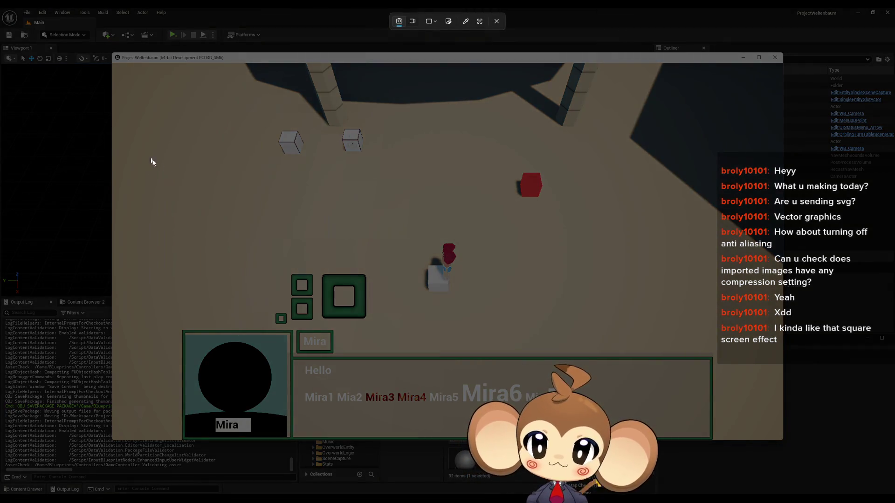
left_click_drag(150, 157, 507, 423)
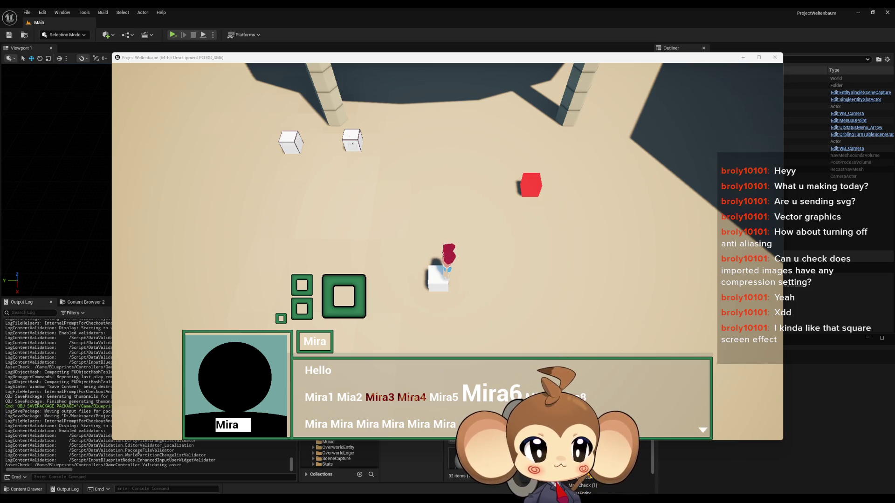
key("alt+Tab")
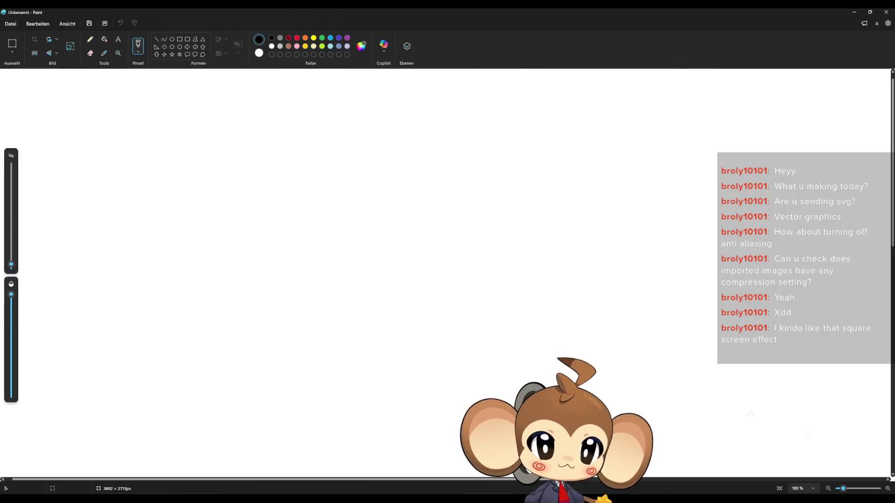
Step: Paste the game screenshot into Paint and zoom in to 800%
key("ctrl+v")
scroll(263, 237, "up", 5)
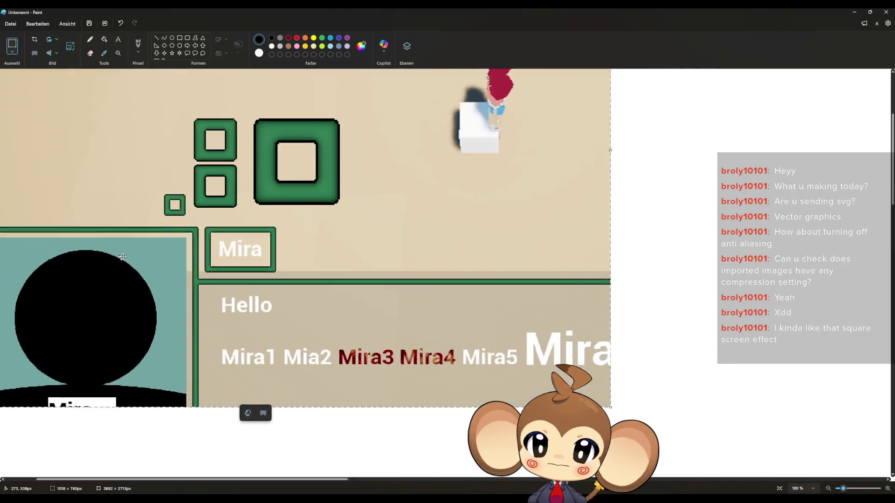
scroll(263, 238, "up", 4)
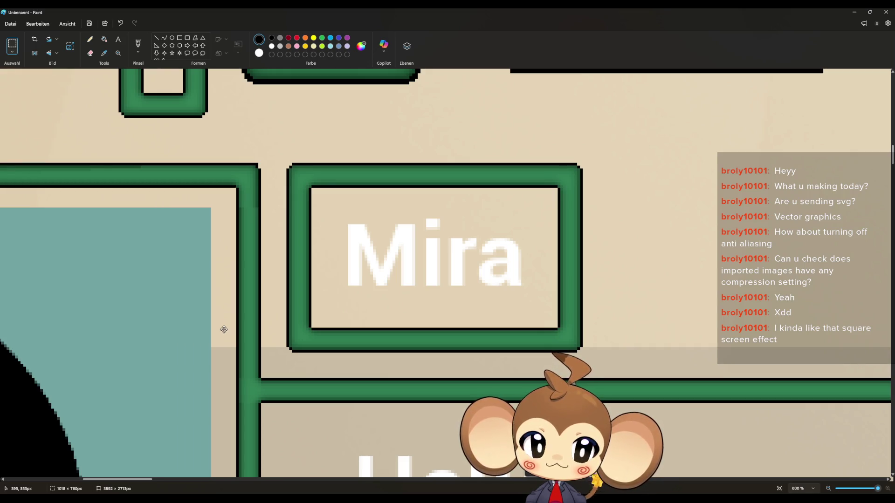
scroll(262, 324, "down", 6)
scroll(276, 346, "up", 2)
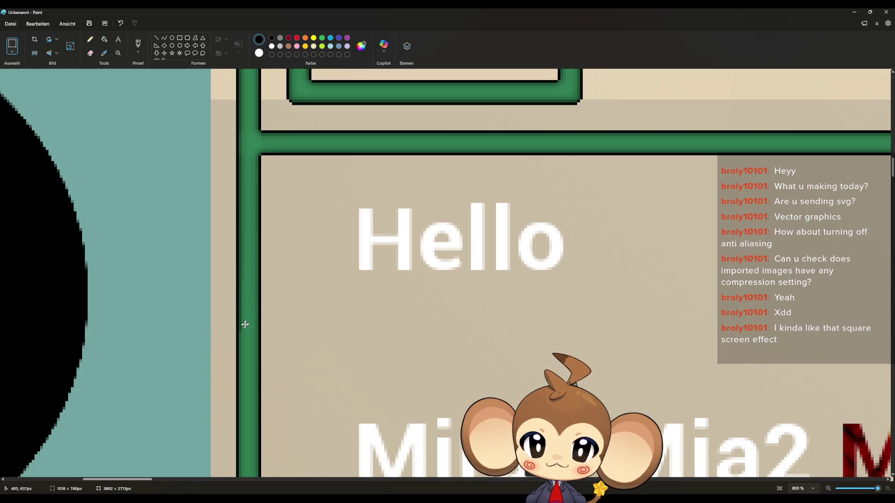
scroll(238, 341, "down", 5)
scroll(254, 338, "up", 9)
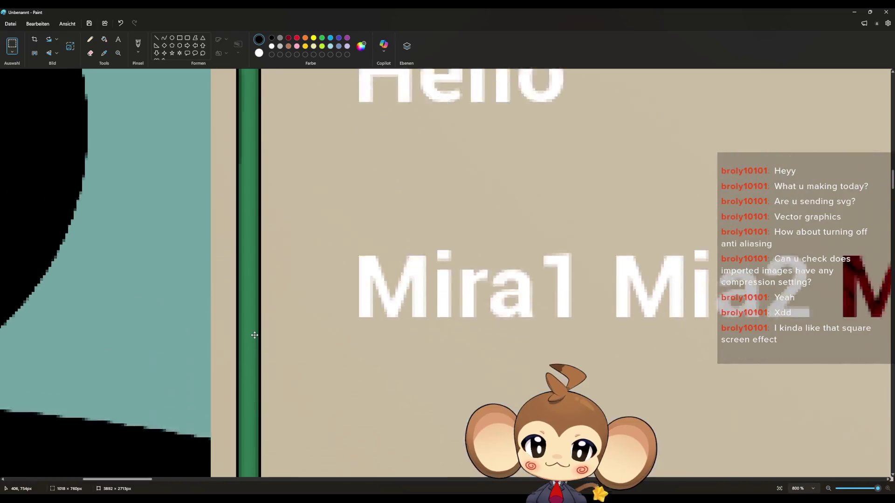
scroll(254, 338, "up", 3)
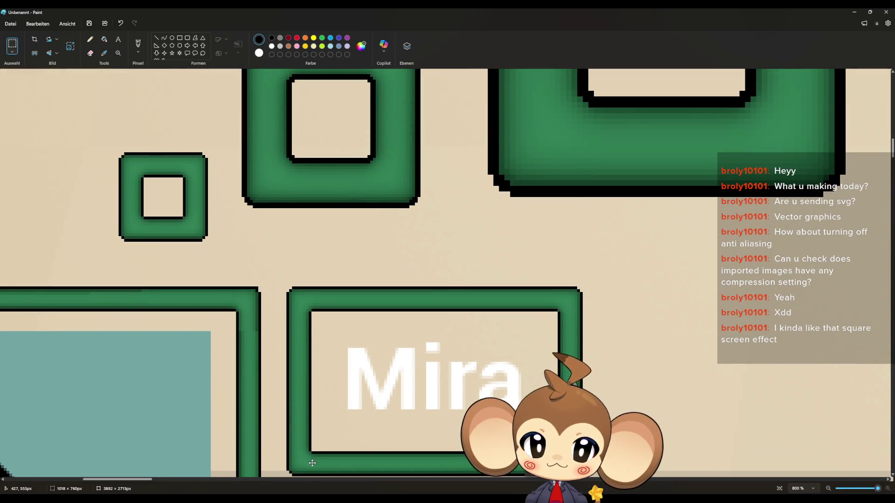
scroll(164, 484, "left", 12)
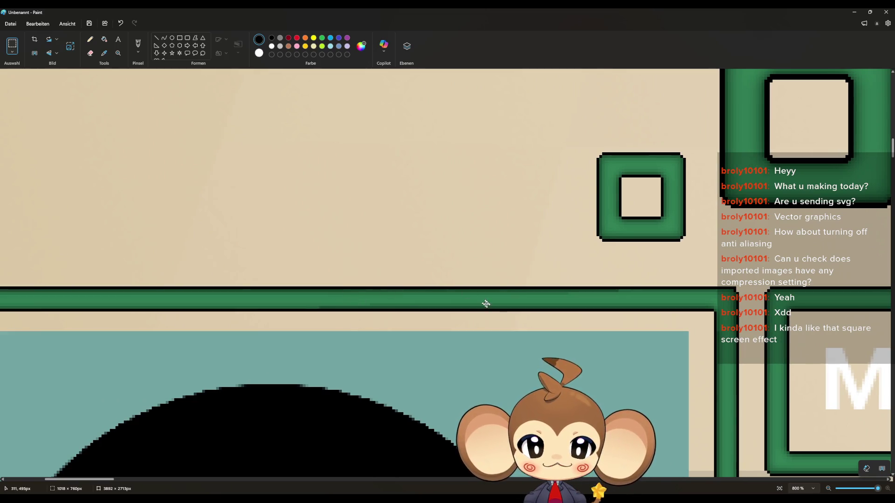
scroll(512, 360, "up", 2)
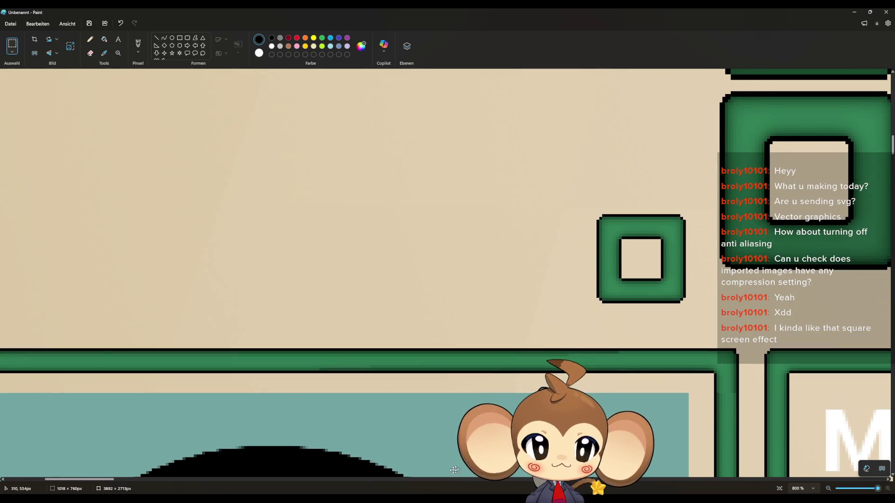
scroll(511, 360, "down", 2)
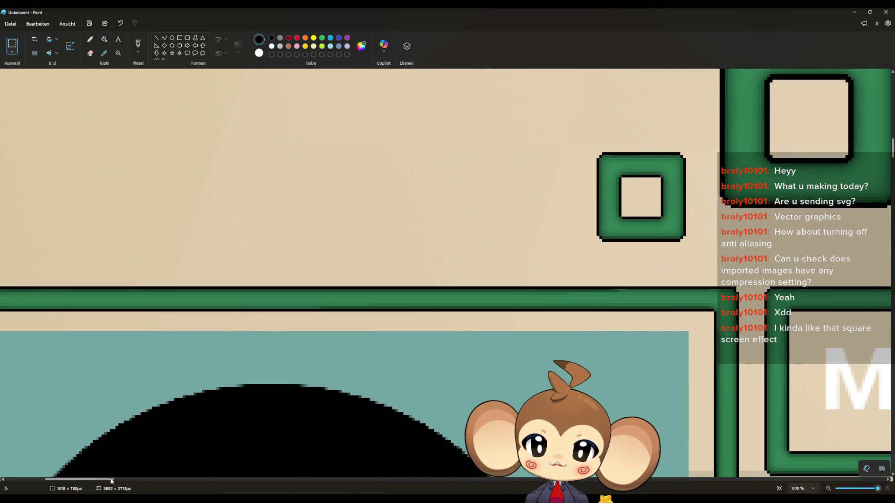
Step: Pan and zoom across the pixelated green frames, Mira name box and Hello text
left_click_drag(112, 482, 70, 480)
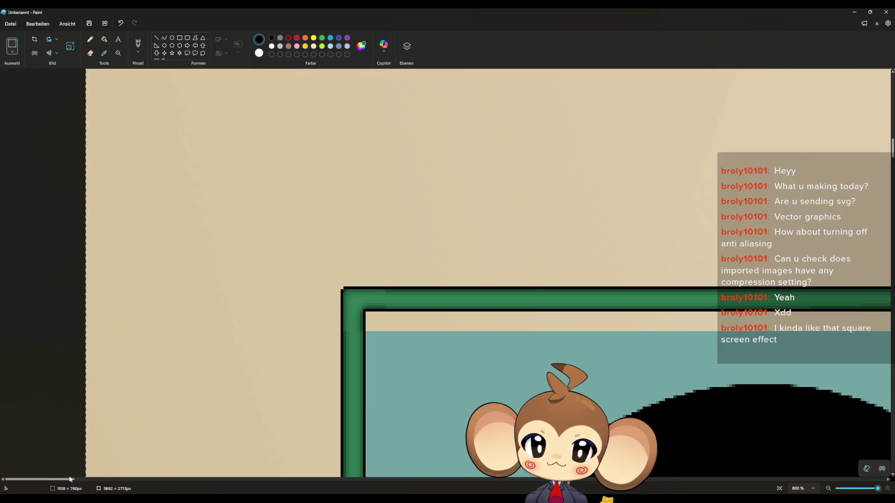
left_click_drag(70, 479, 86, 479)
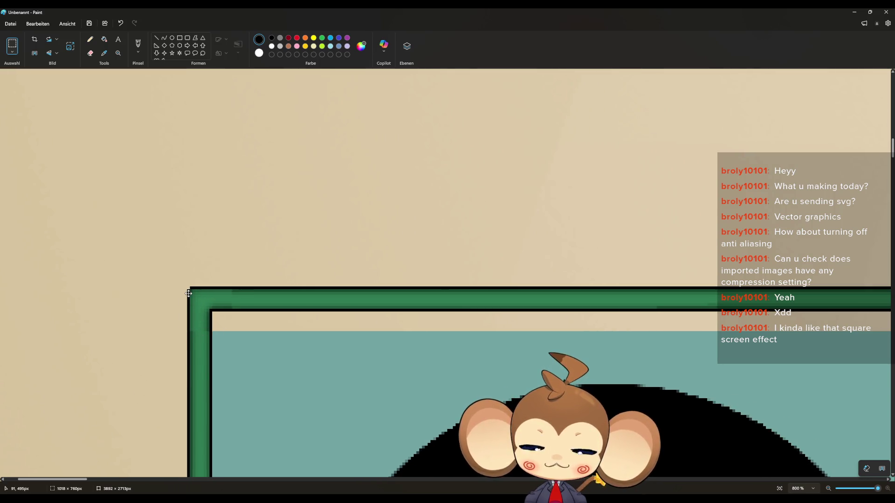
scroll(188, 293, "up", 5)
scroll(190, 361, "down", 6)
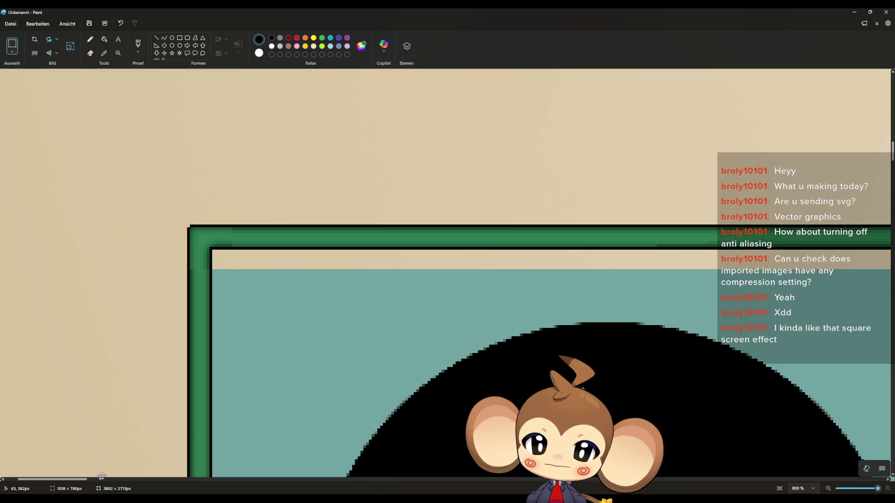
mouse_move(82, 482)
left_mouse_down()
mouse_move(172, 479)
mouse_move(151, 475)
left_mouse_up()
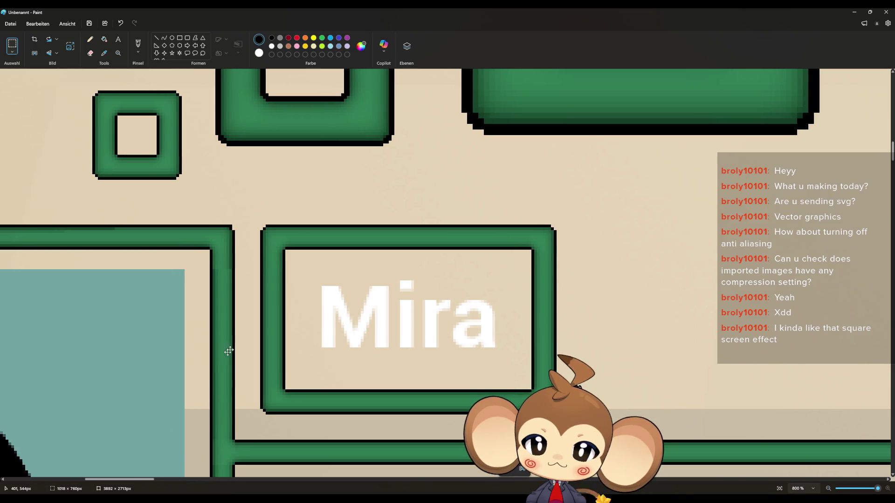
scroll(233, 348, "up", 5)
scroll(242, 344, "up", 1)
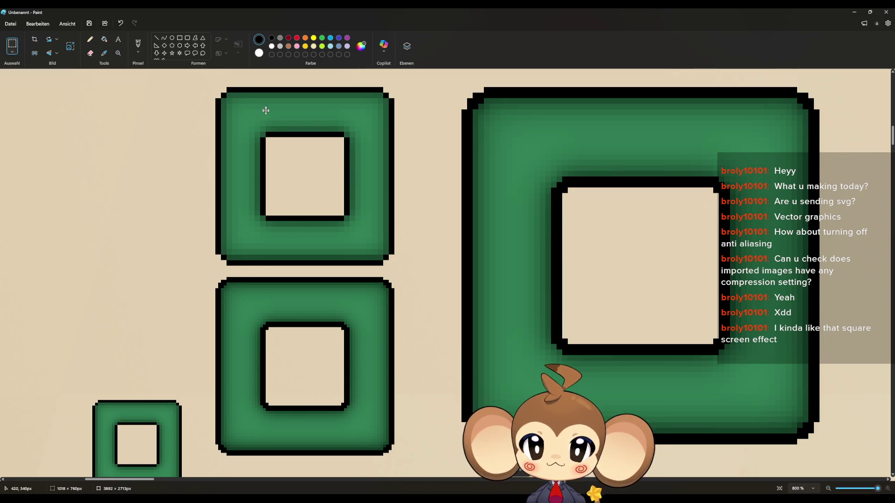
scroll(206, 210, "down", 3)
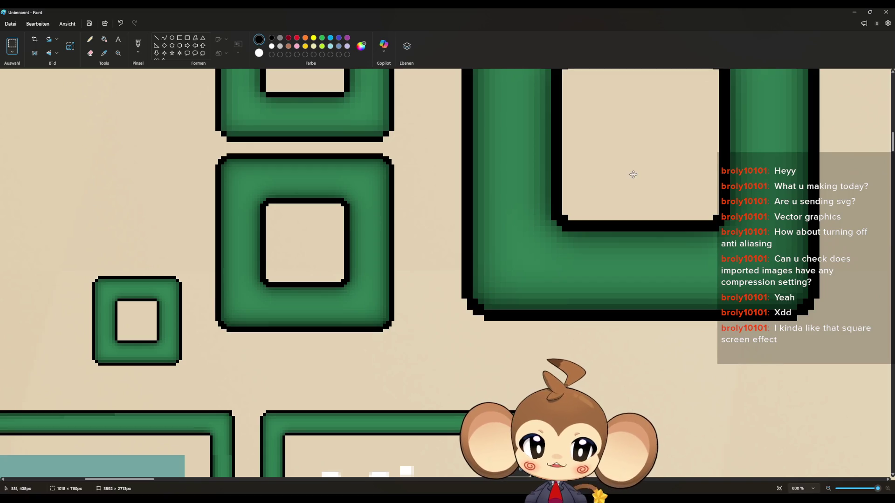
scroll(366, 299, "down", 5)
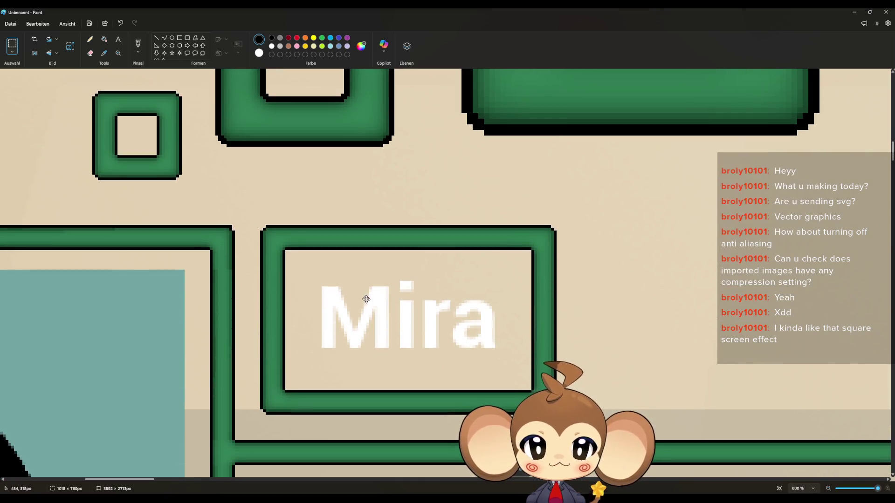
scroll(260, 313, "down", 3)
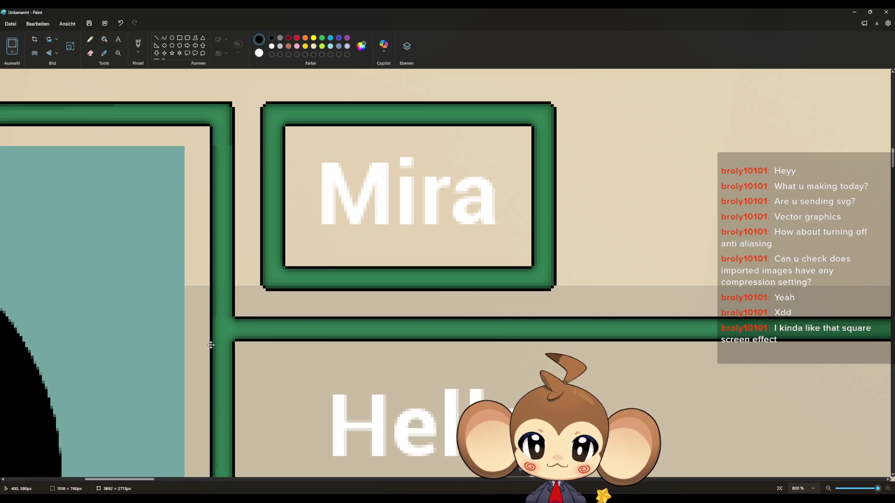
scroll(211, 345, "down", 2)
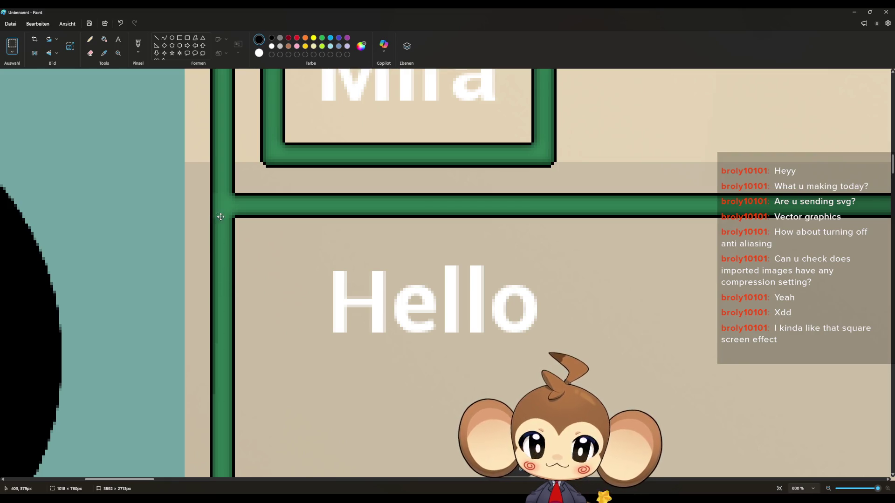
scroll(219, 219, "up", 2)
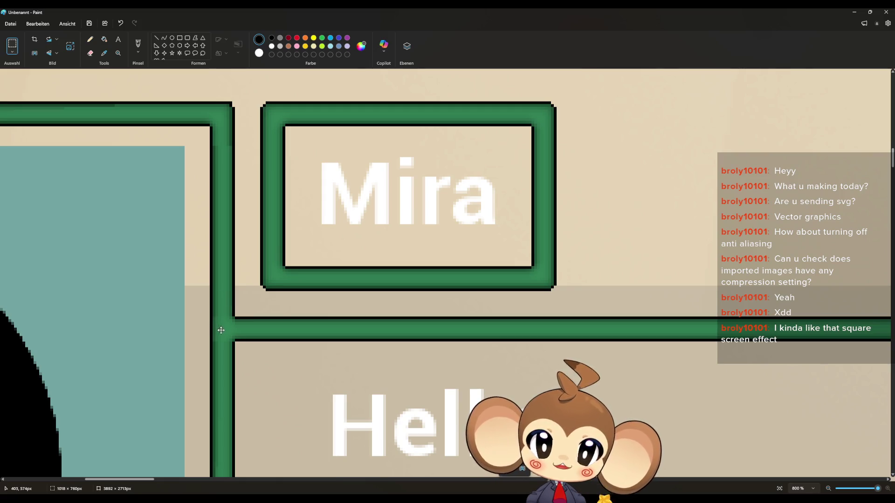
scroll(466, 210, "up", 5)
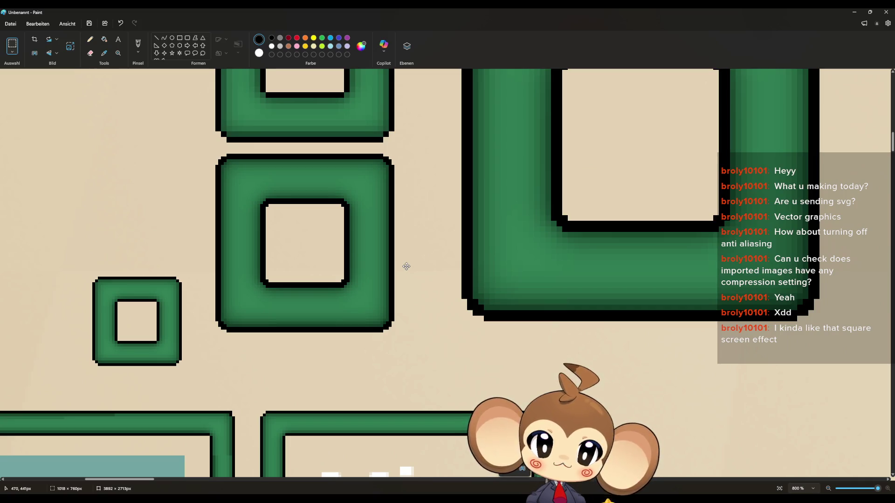
scroll(407, 266, "down", 4)
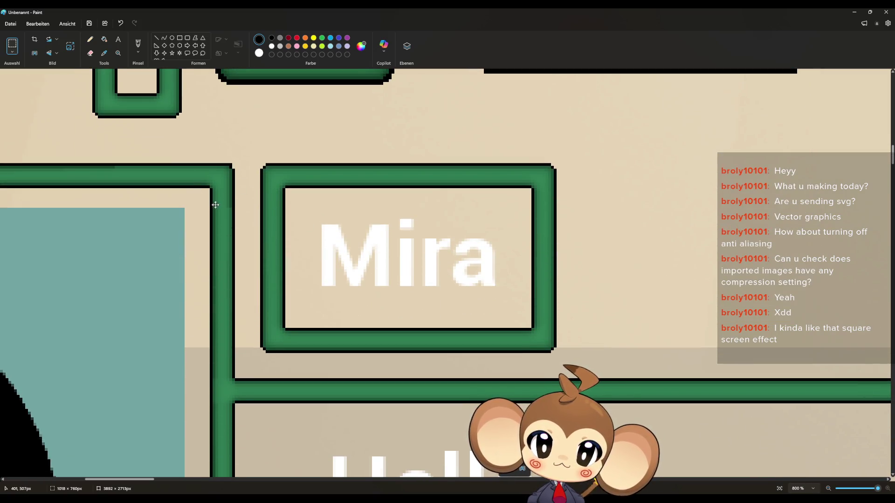
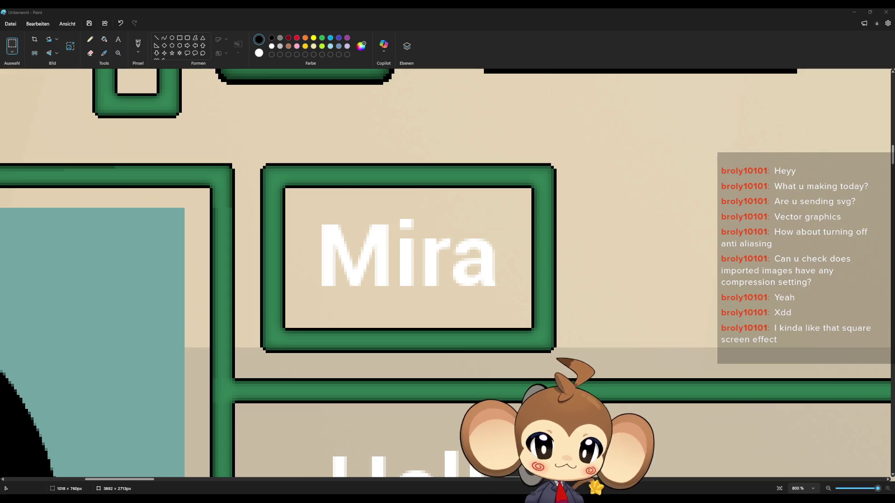
Step: Zoom and pan around the game's dialogue box to inspect the small green square frames
scroll(503, 326, "down", 5)
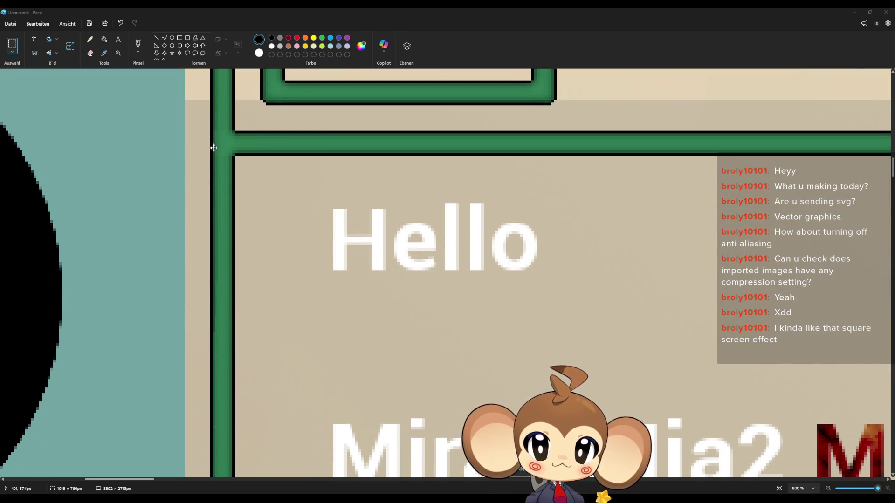
scroll(212, 154, "up", 3)
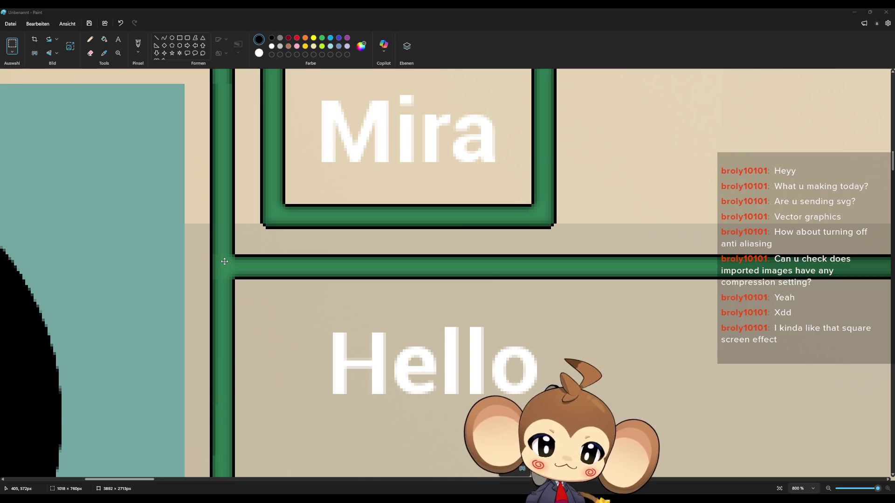
scroll(225, 261, "up", 2)
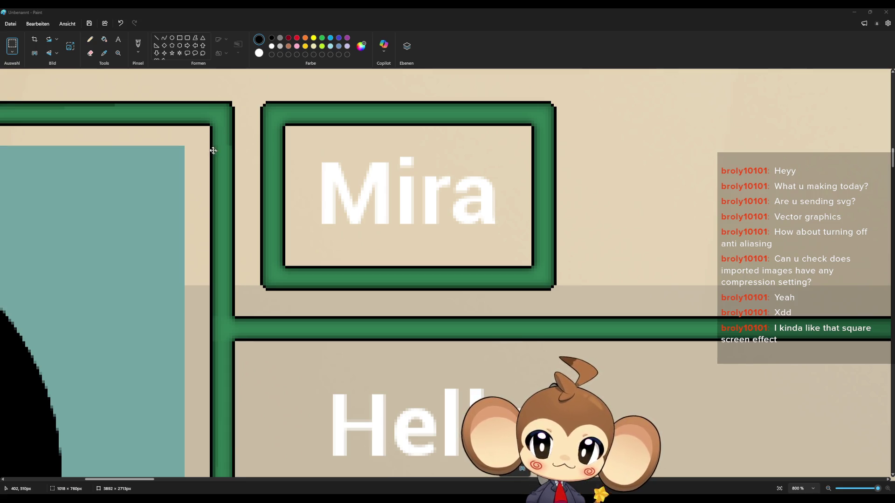
scroll(224, 166, "up", 2)
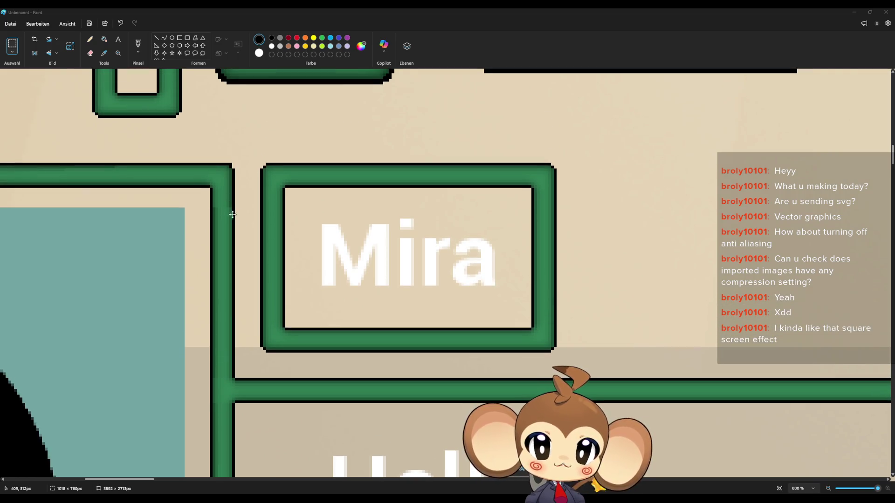
left_click_drag(231, 213, 445, 247)
mouse_move(211, 240)
left_mouse_down()
mouse_move(350, 256)
mouse_move(655, 255)
mouse_move(50, 352)
left_mouse_up()
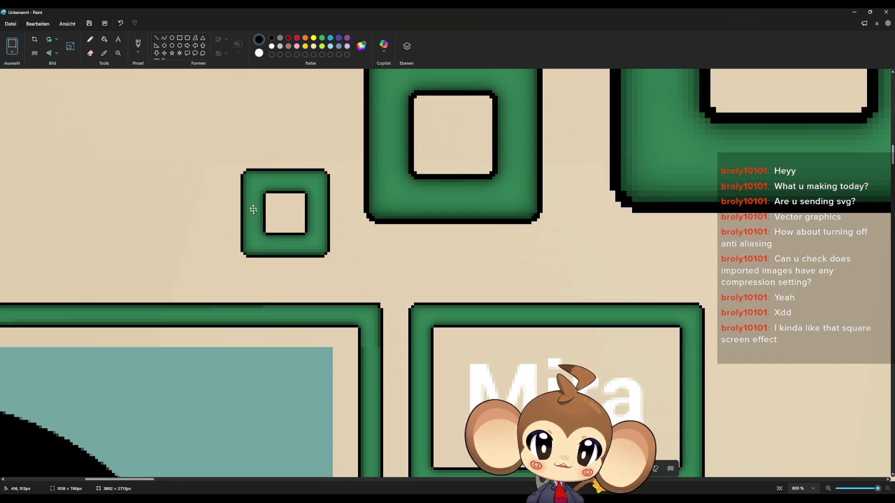
scroll(252, 201, "up", 4)
scroll(289, 252, "down", 3)
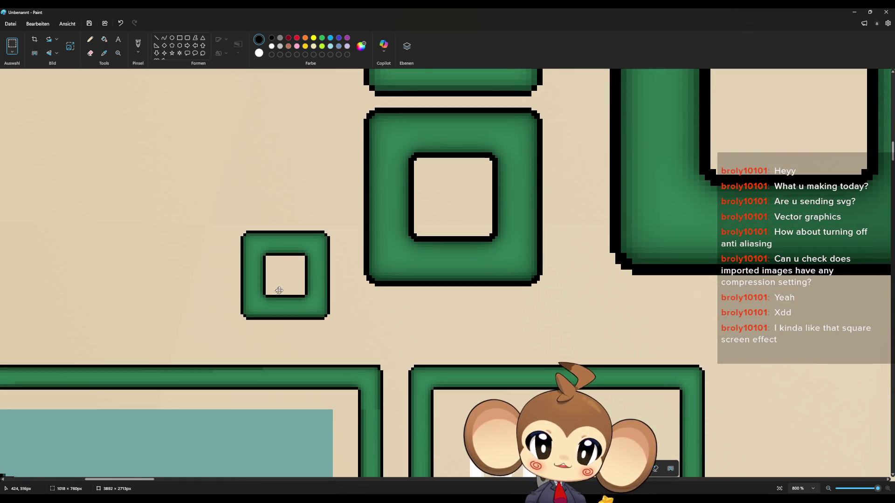
left_click_drag(273, 294, 306, 281)
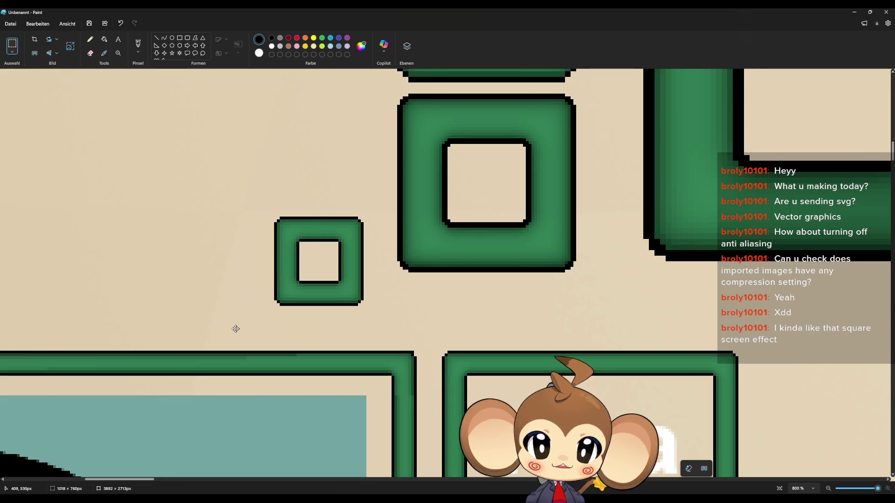
mouse_move(236, 329)
left_mouse_down()
mouse_move(261, 314)
mouse_move(257, 302)
left_mouse_up()
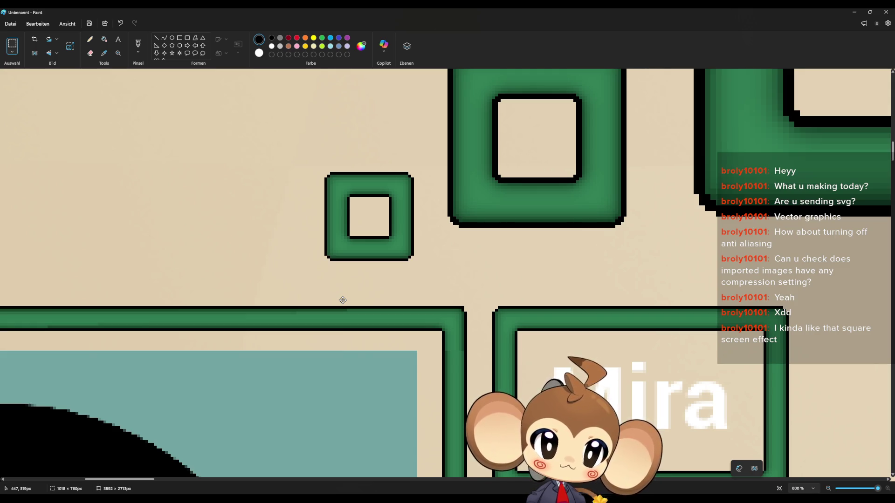
scroll(326, 279, "down", 3)
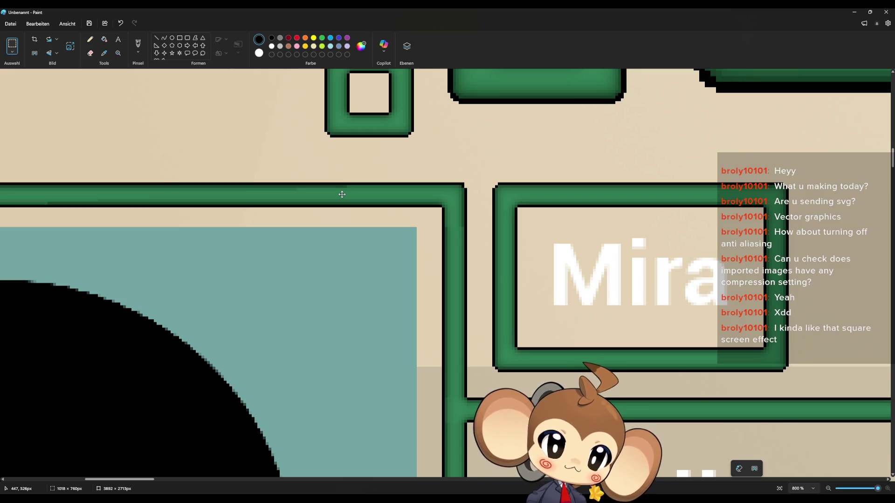
scroll(356, 274, "down", 5)
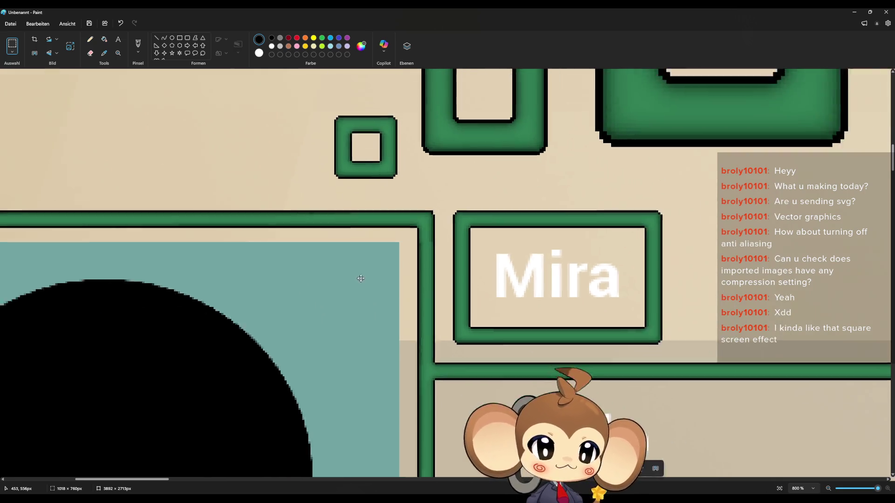
scroll(829, 382, "up", 3)
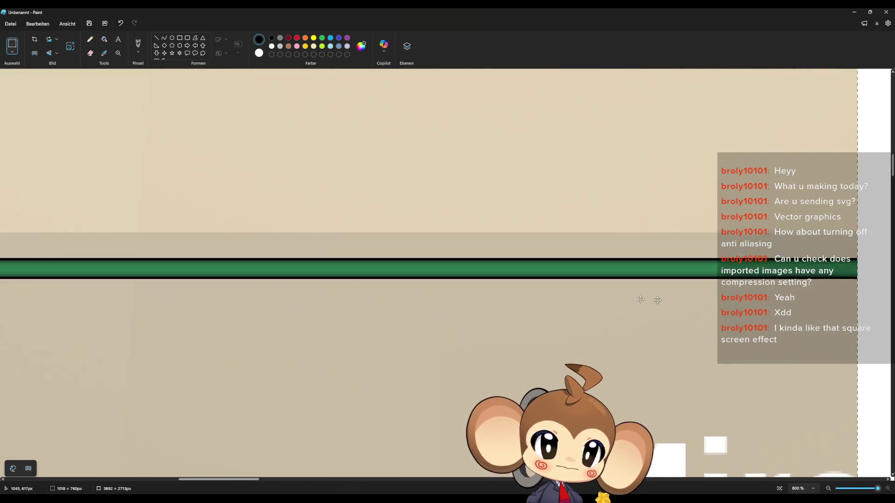
scroll(427, 310, "down", 6)
scroll(44, 295, "up", 8)
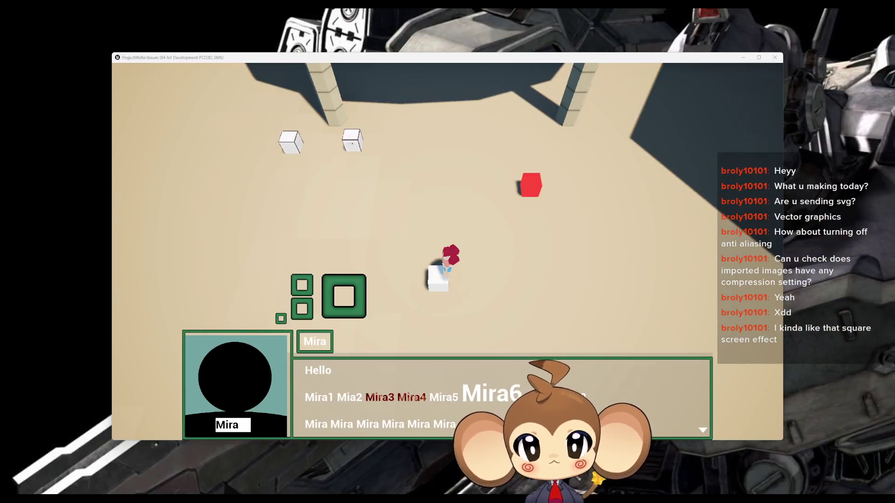
Step: Close the running game window and bring DialogueCanvas.xcf forward in GIMP
left_click(397, 466)
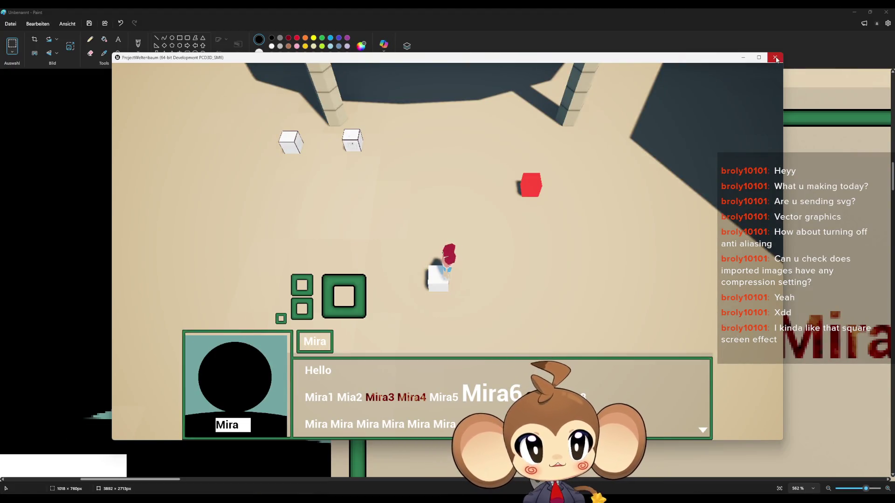
left_click(775, 57)
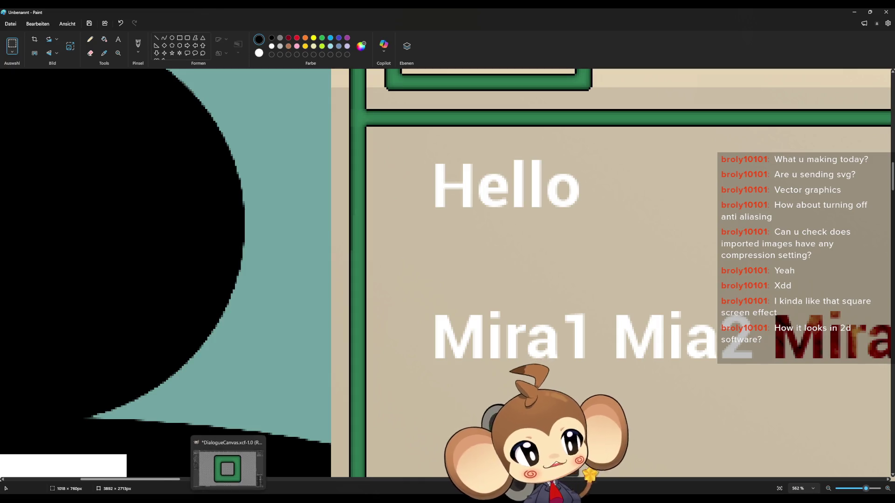
left_click(227, 466)
scroll(336, 338, "down", 5)
scroll(395, 295, "down", 2)
scroll(399, 332, "down", 5)
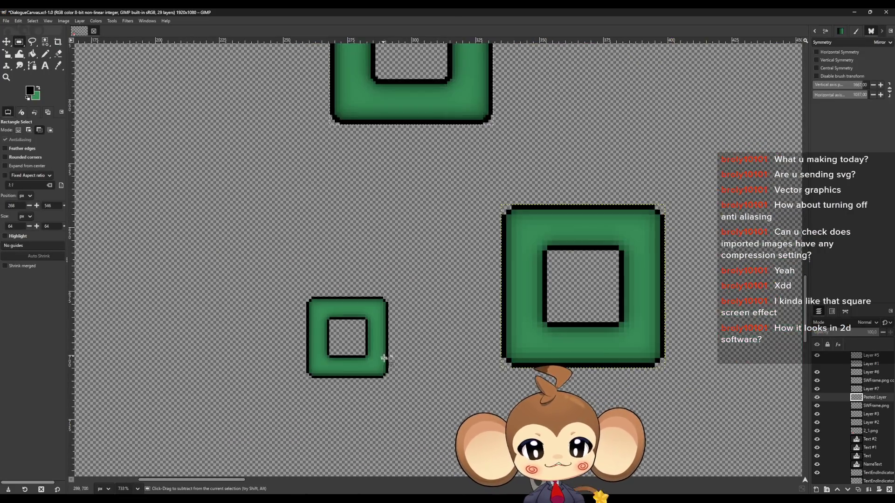
scroll(603, 432, "up", 3)
scroll(550, 368, "down", 5)
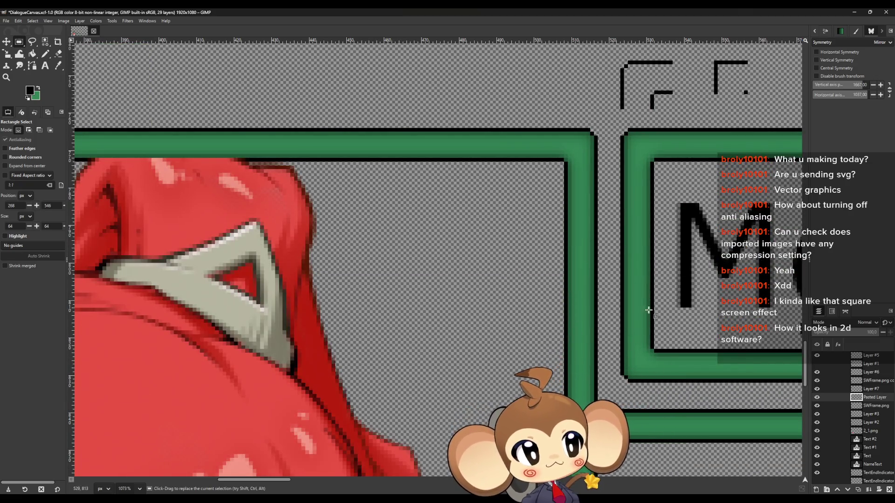
scroll(298, 261, "up", 7)
scroll(299, 262, "down", 6)
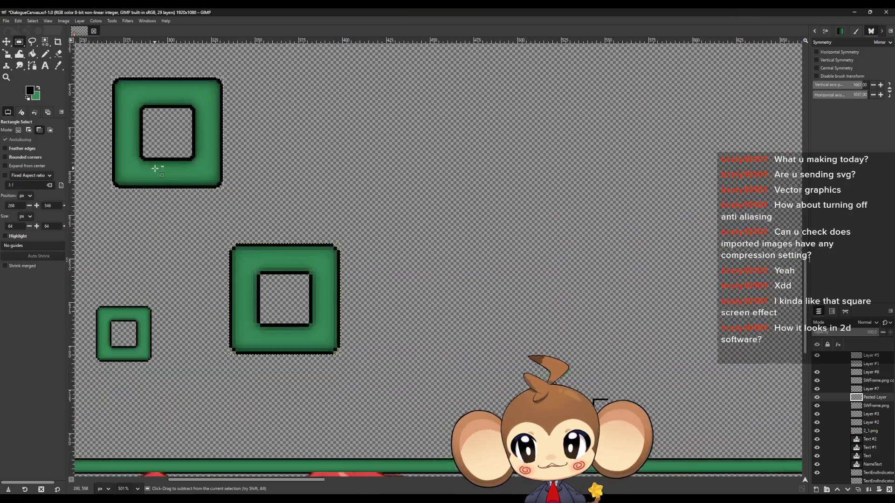
scroll(251, 297, "up", 3)
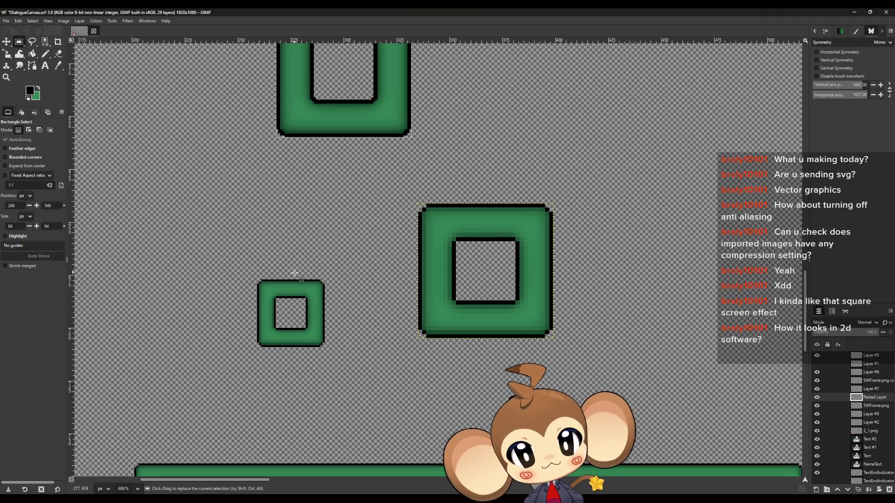
scroll(288, 335, "up", 3, "ctrl")
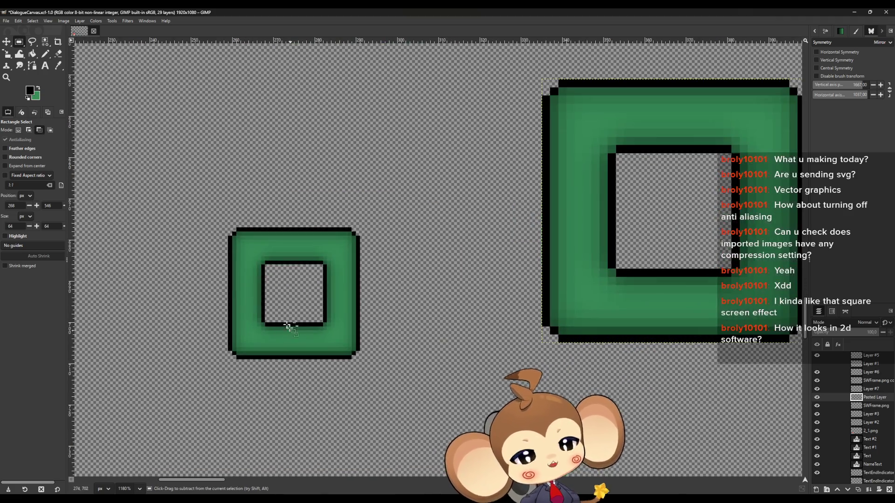
scroll(322, 306, "up", 2)
scroll(292, 326, "up", 3)
scroll(296, 317, "up", 5, "ctrl")
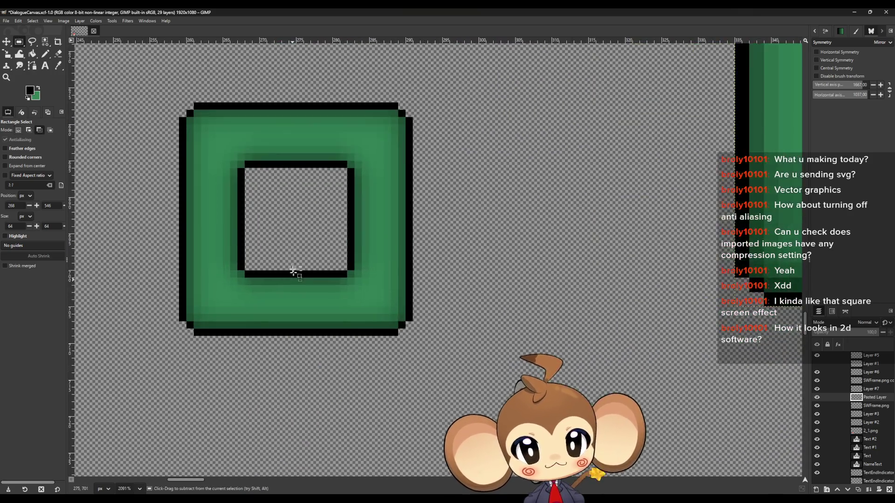
scroll(287, 121, "up", 1)
scroll(280, 139, "up", 1)
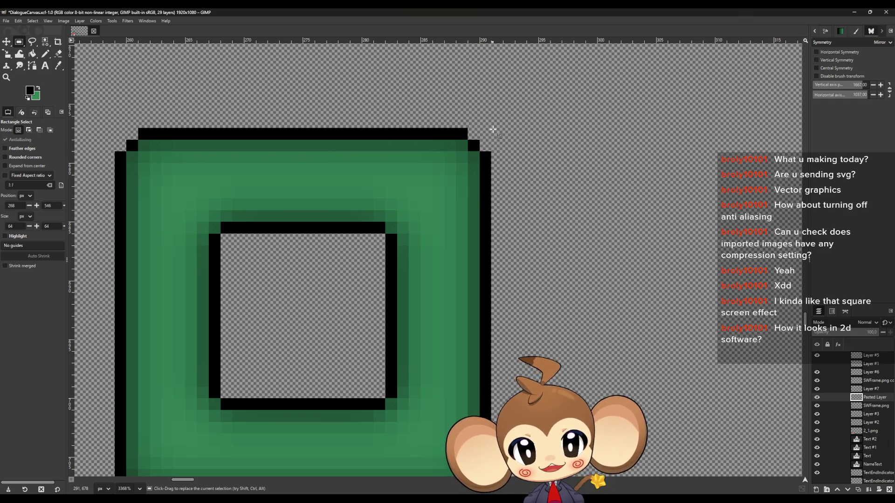
scroll(494, 140, "up", 1)
scroll(453, 190, "up", 10, "ctrl")
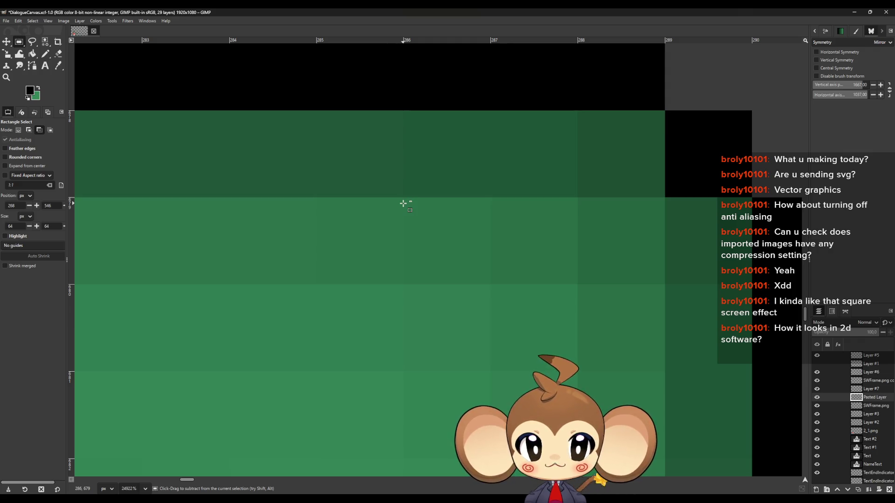
scroll(403, 203, "down", 7, "ctrl")
scroll(225, 232, "up", 2, "ctrl")
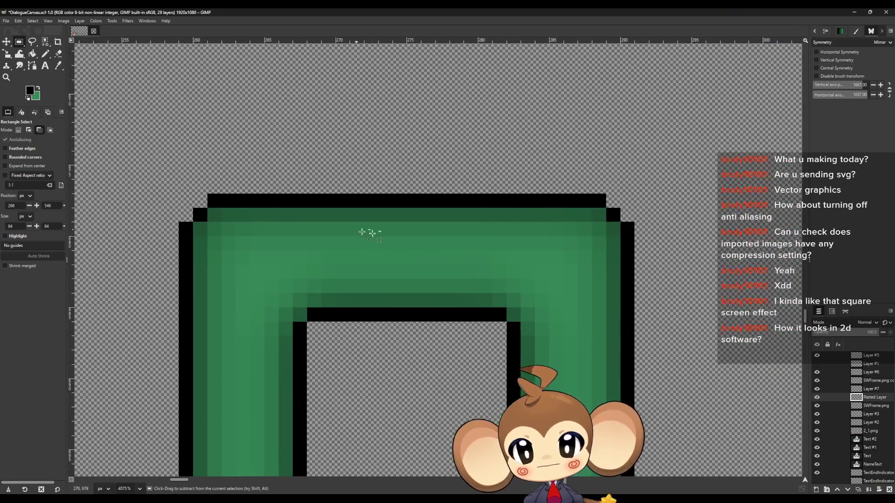
scroll(425, 255, "up", 1, "ctrl")
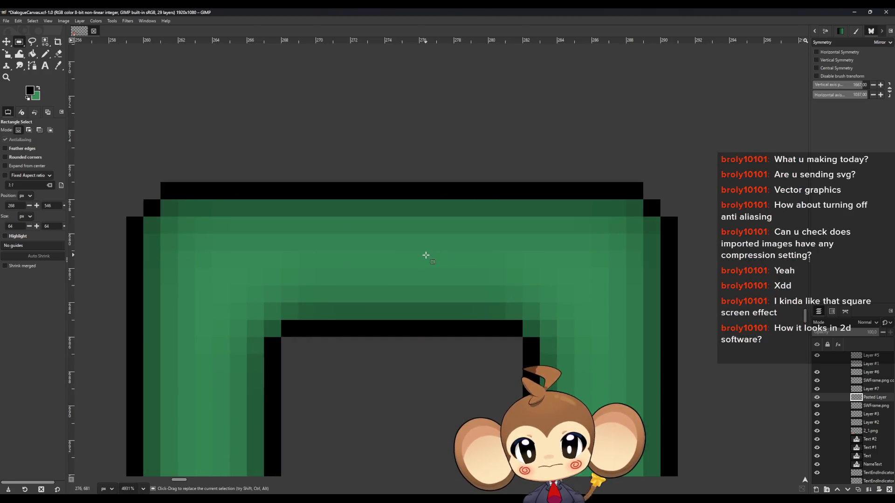
Step: On Layer #5, draw a dark green pencil line along the square frame's top row
left_click(59, 66)
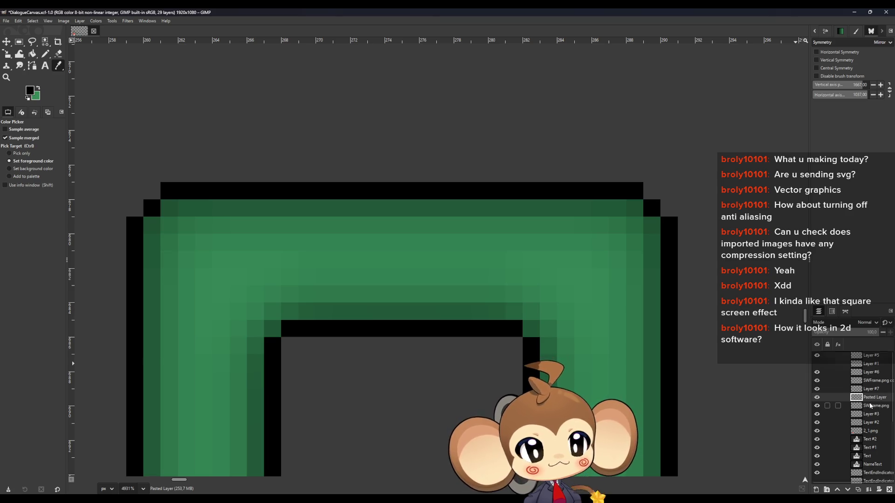
left_click(870, 355)
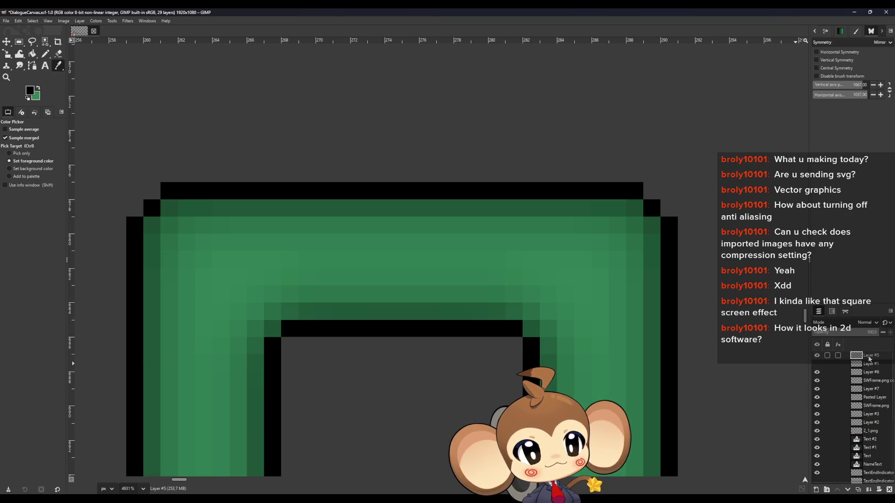
left_click(308, 206)
left_click(46, 54)
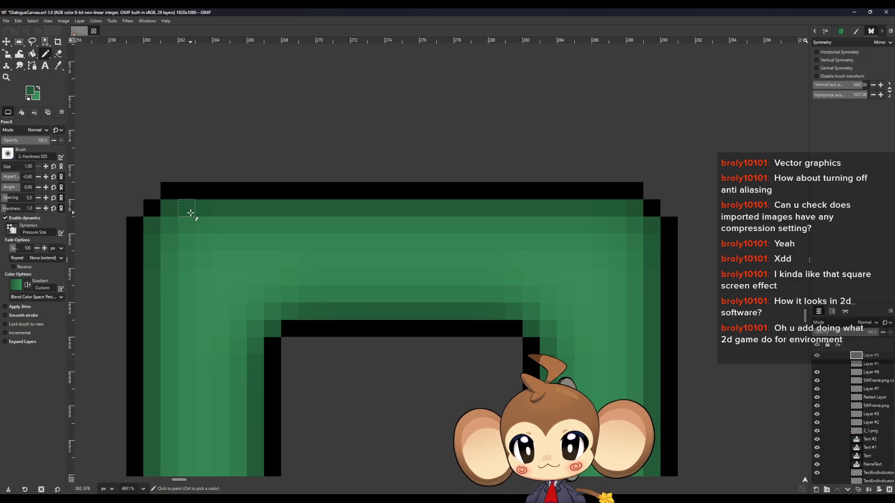
left_click(616, 211, "shift")
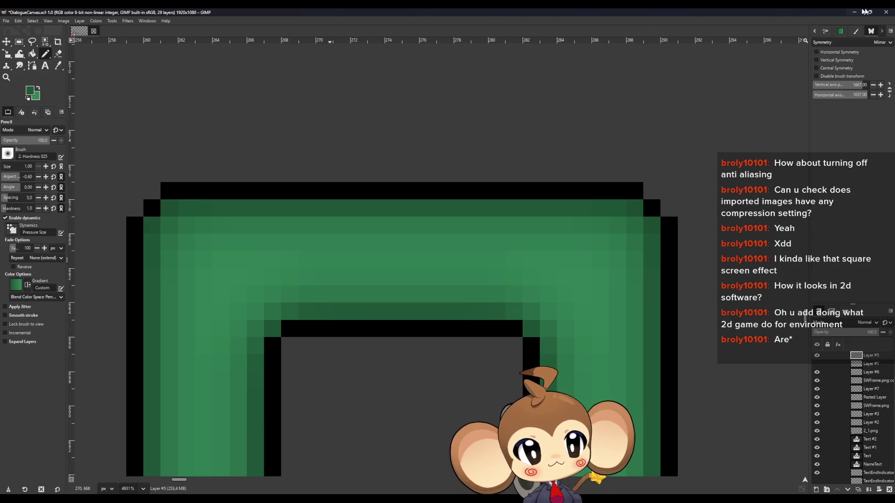
key("alt+Tab")
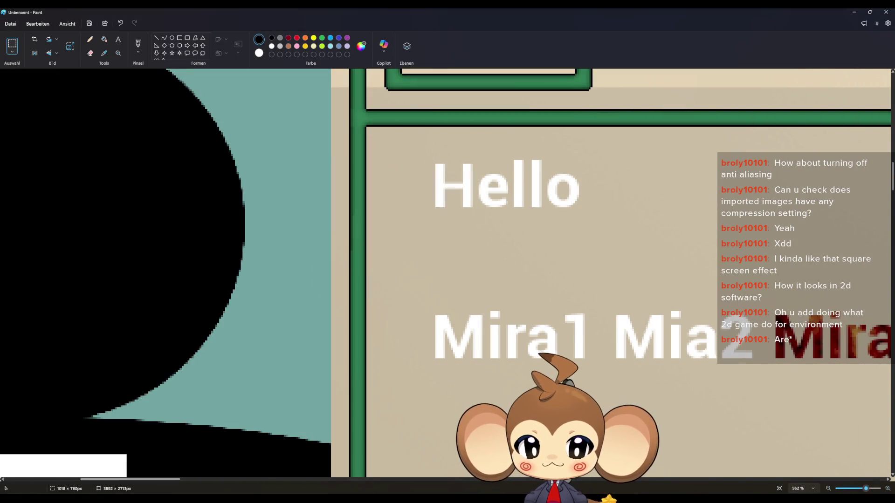
Step: Bring Unreal forward and open the DialogueMainWidget blueprint in Designer view
left_click(364, 501)
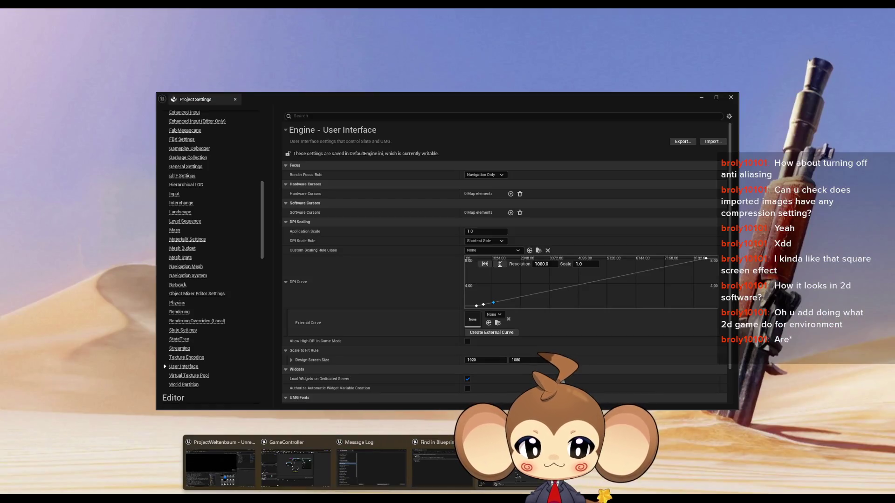
left_click(508, 466)
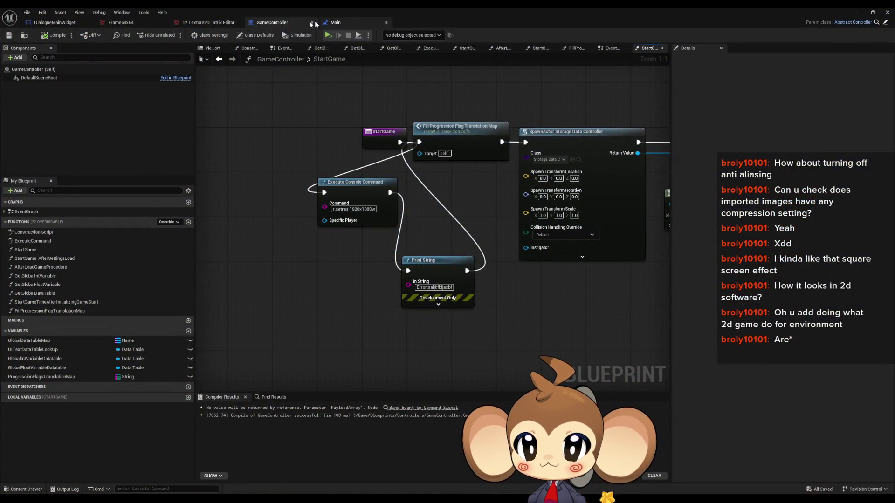
left_click(55, 23)
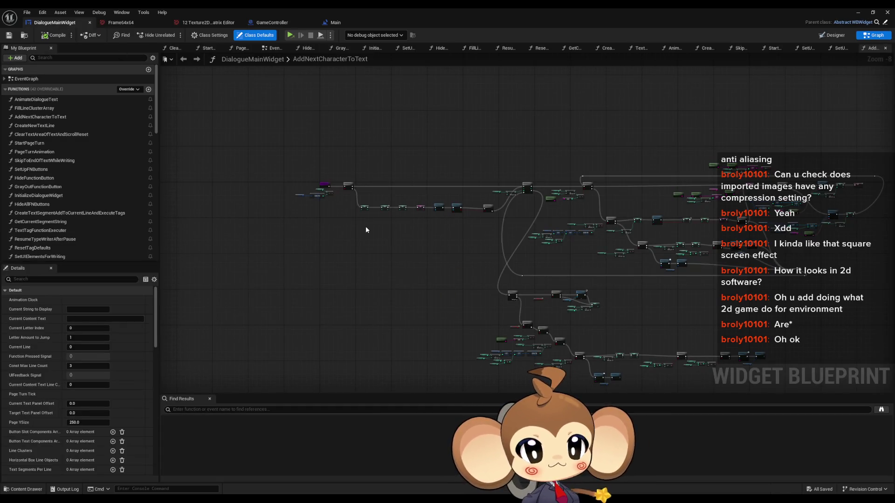
left_click(832, 35)
scroll(233, 251, "up", 14)
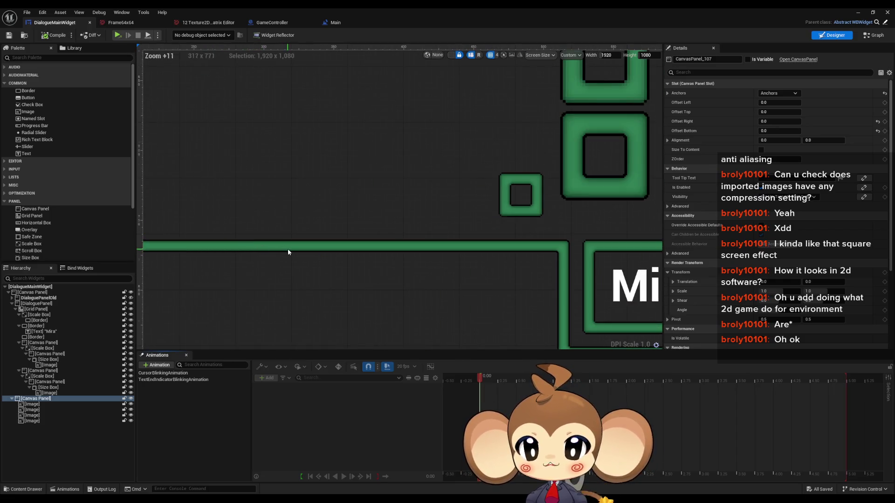
scroll(287, 251, "up", 4)
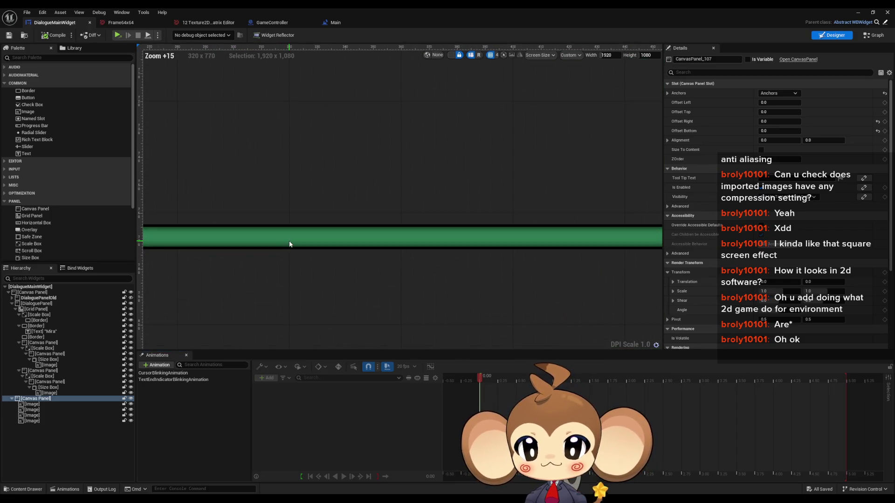
Step: Select the Border inside the Scale Box and zoom in on the Mira name box frames
left_click(40, 321)
scroll(377, 301, "down", 16)
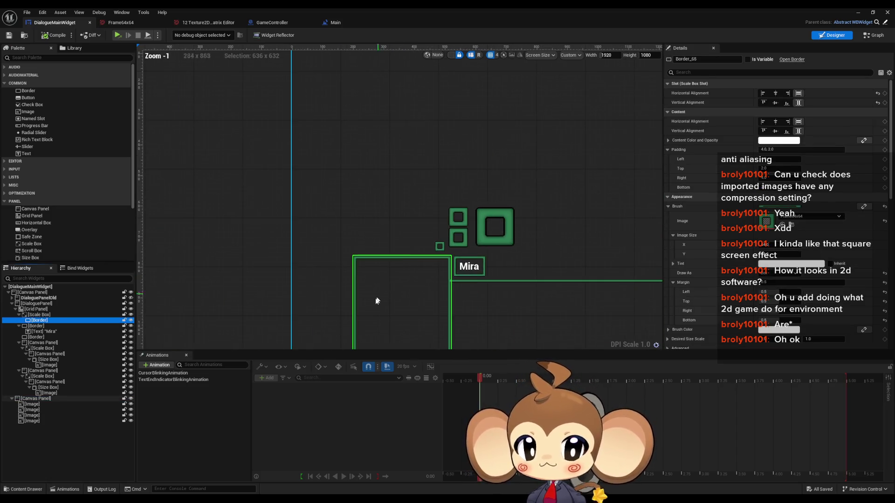
scroll(378, 300, "up", 17)
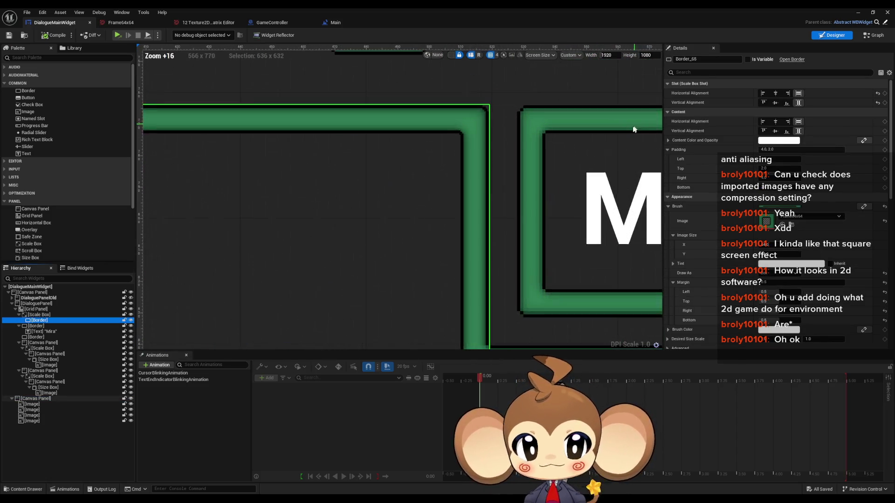
scroll(559, 149, "up", 4)
scroll(450, 170, "down", 2)
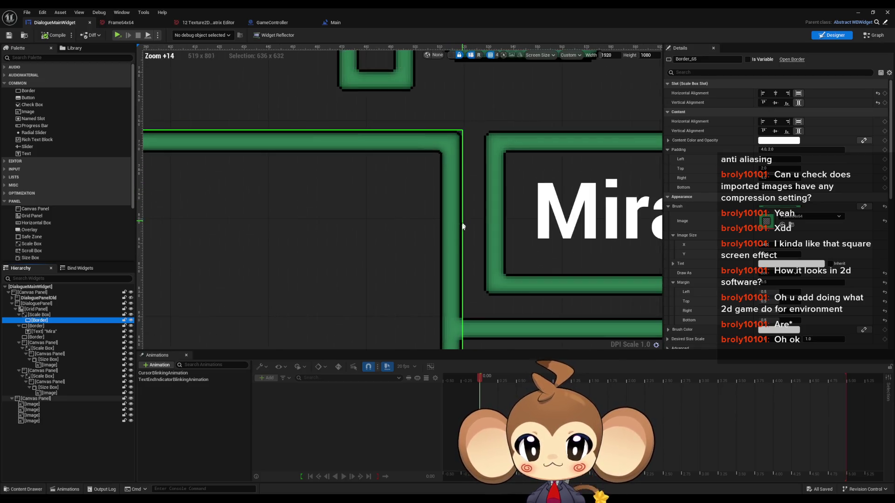
scroll(461, 70, "up", 2)
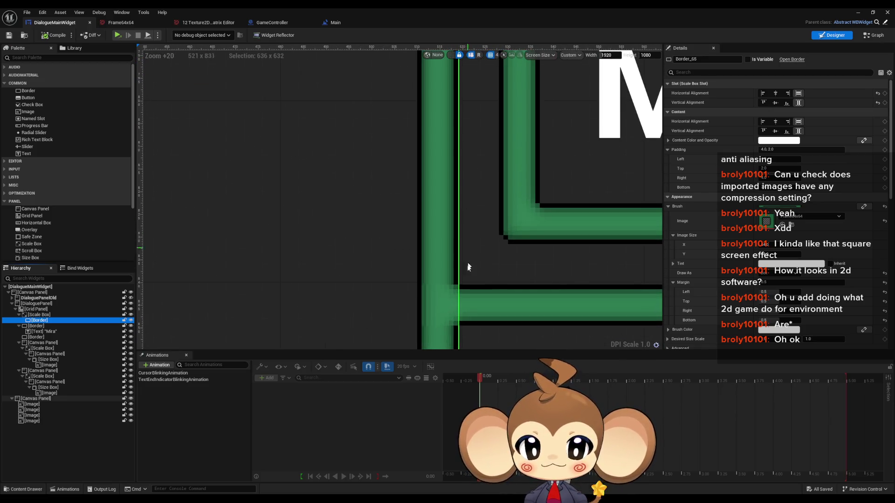
scroll(451, 301, "down", 2)
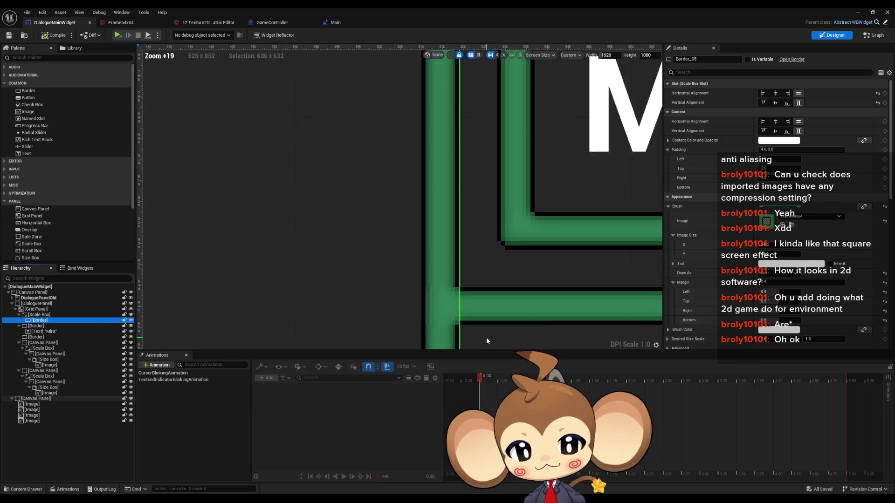
scroll(443, 310, "up", 2)
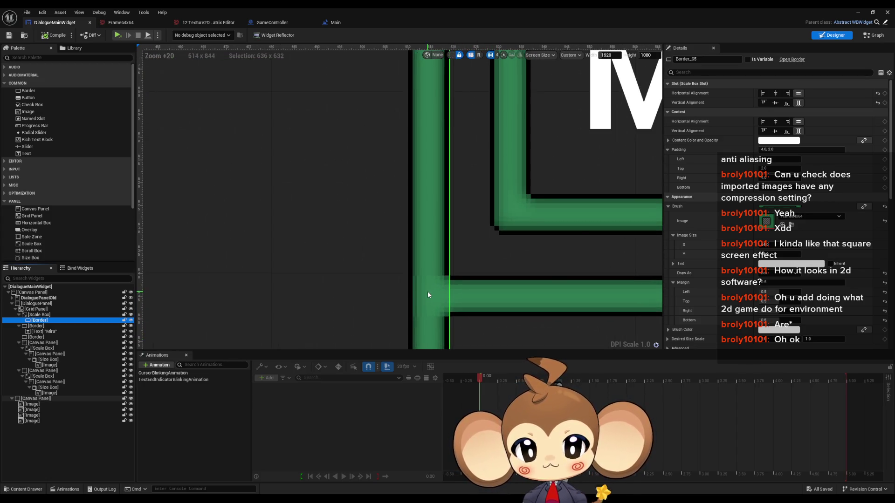
scroll(428, 293, "down", 2)
scroll(427, 144, "up", 2)
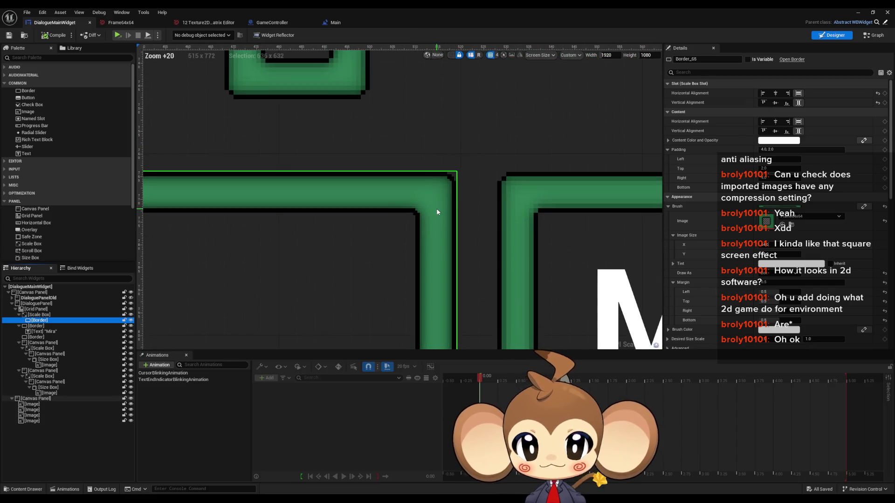
Step: Browse the border brush's image assets filtered by 'Frame', then clear the filter without changing the image
left_click(819, 217)
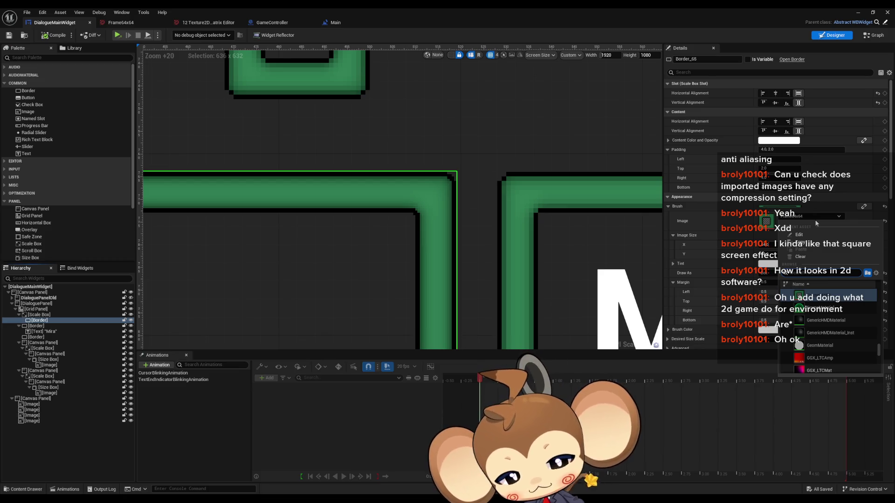
type("Frame")
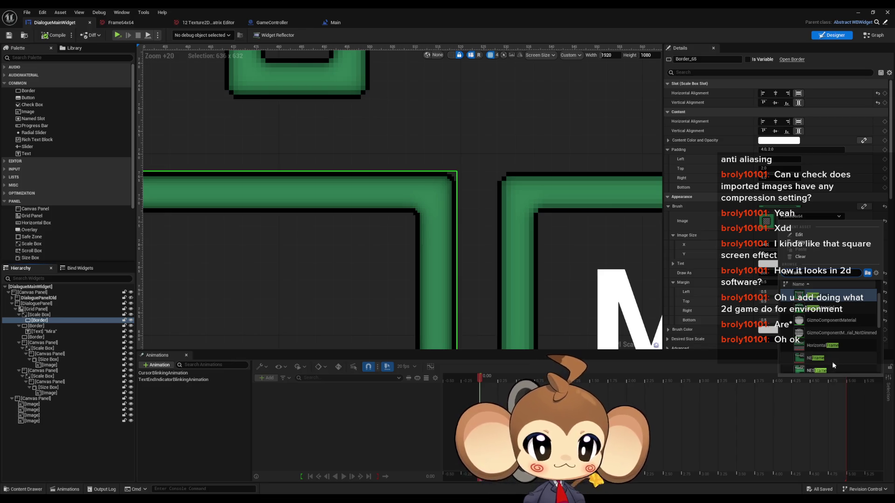
scroll(838, 355, "down", 5)
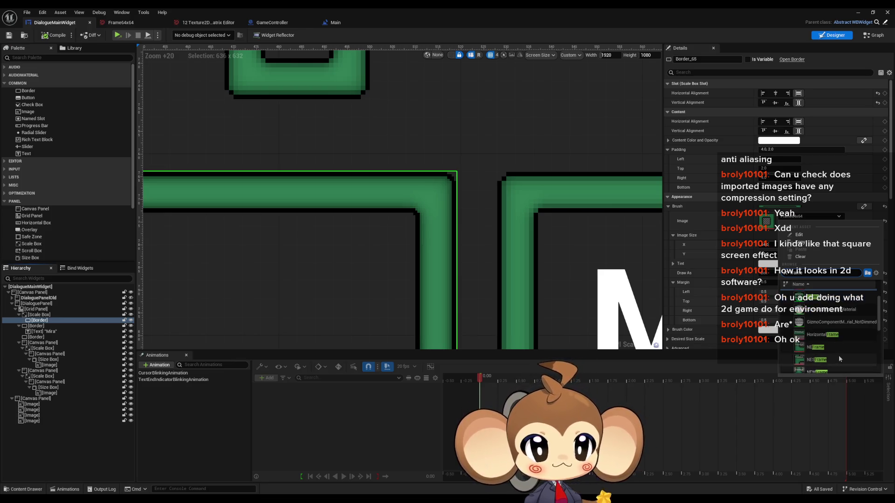
scroll(841, 349, "up", 4)
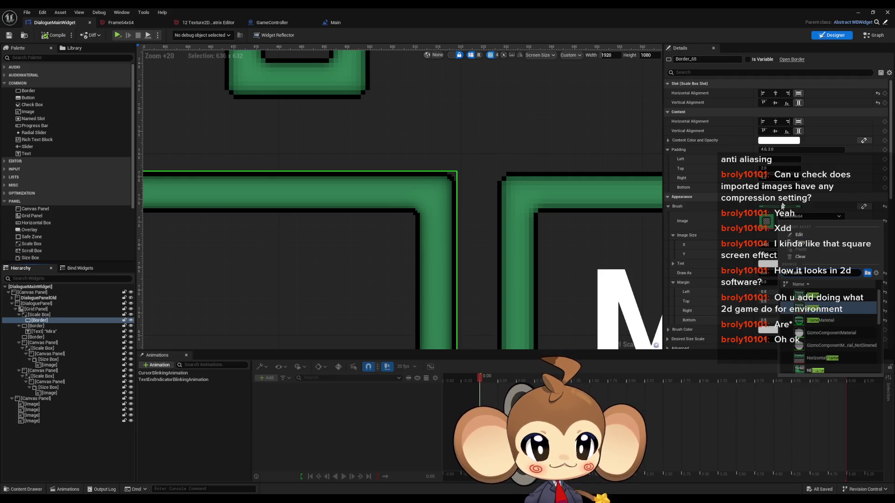
key("BackSpace")
key("BackSpace")
key("BackSpace")
left_click(558, 191)
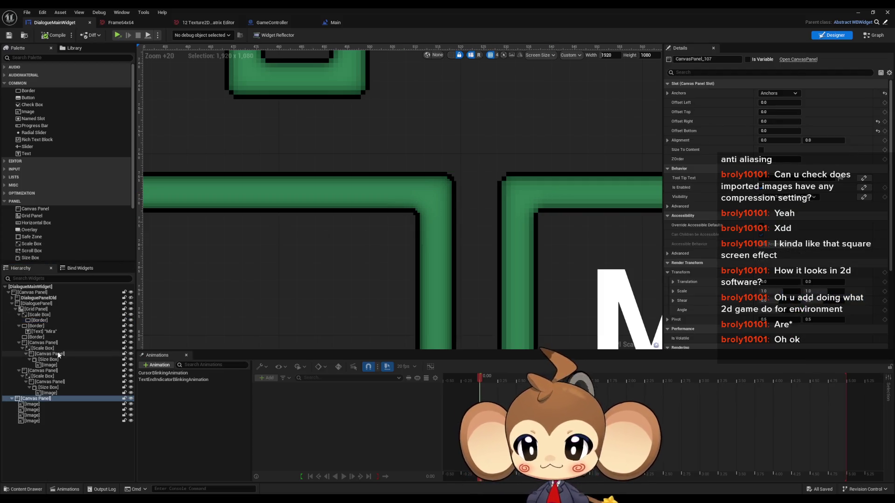
Step: Lock the bottom Canvas Panel in the Hierarchy so it can't be edited
left_click(39, 316)
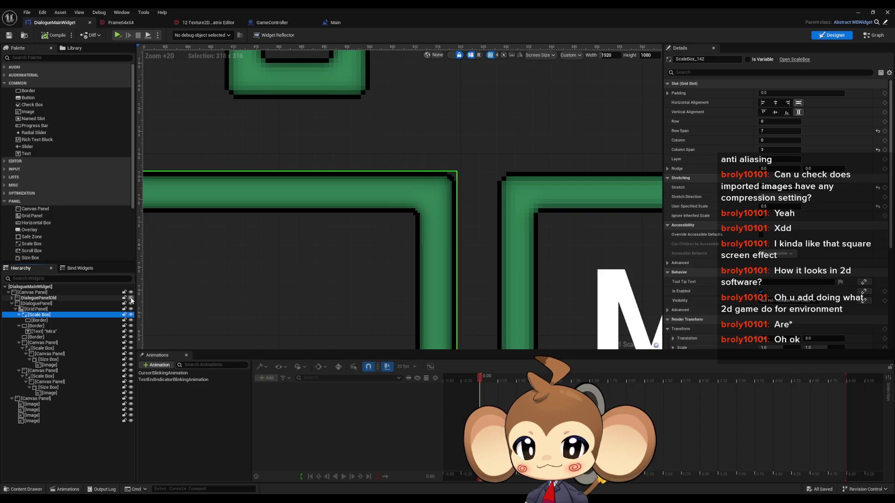
scroll(382, 226, "down", 7)
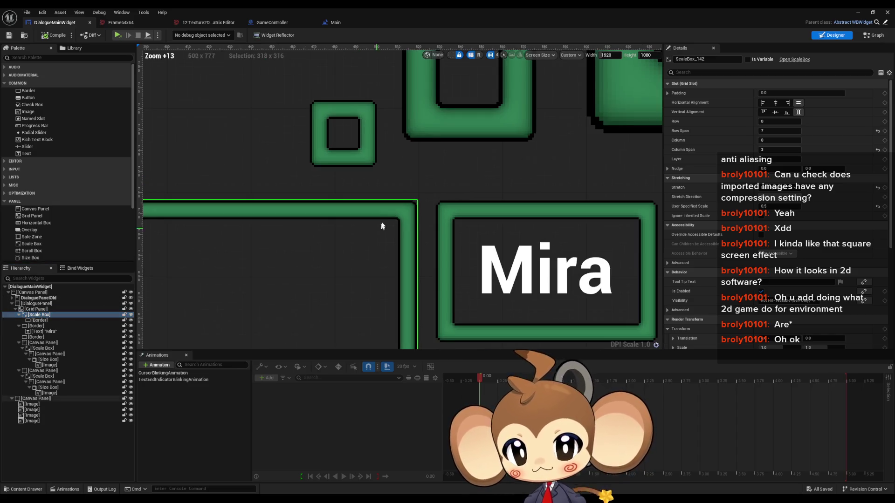
left_click(380, 228)
scroll(391, 215, "down", 13)
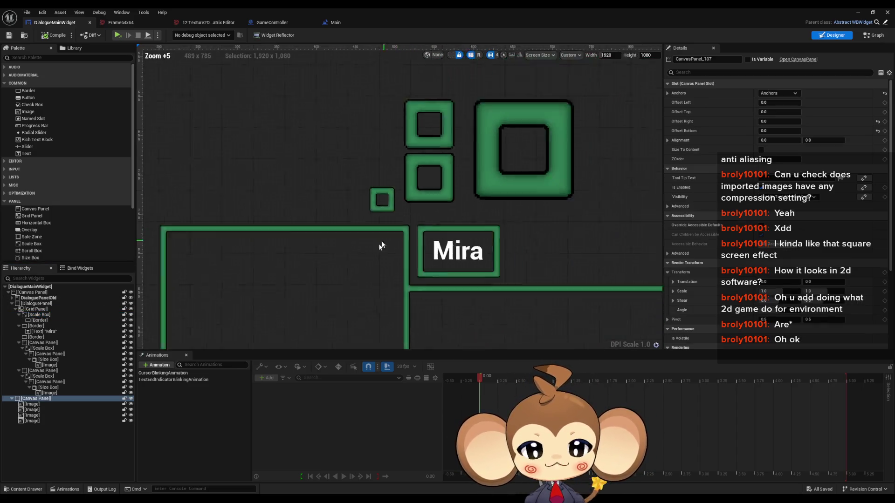
scroll(391, 216, "up", 2)
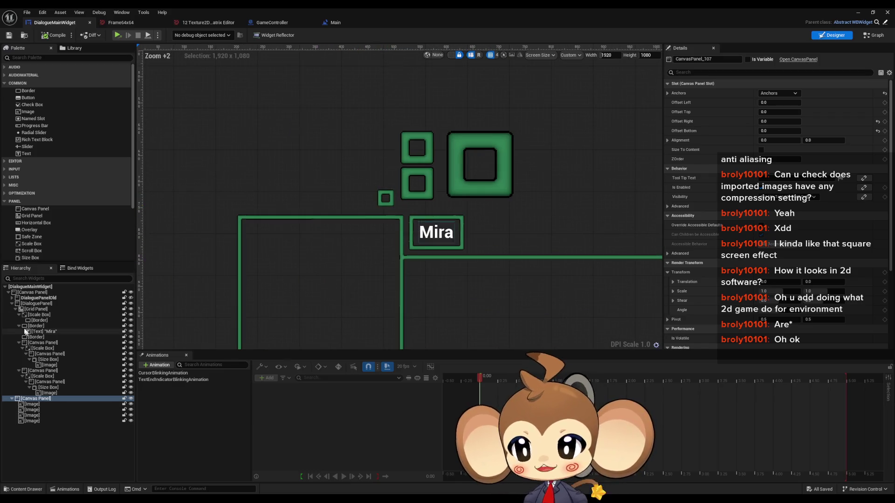
left_click(37, 399)
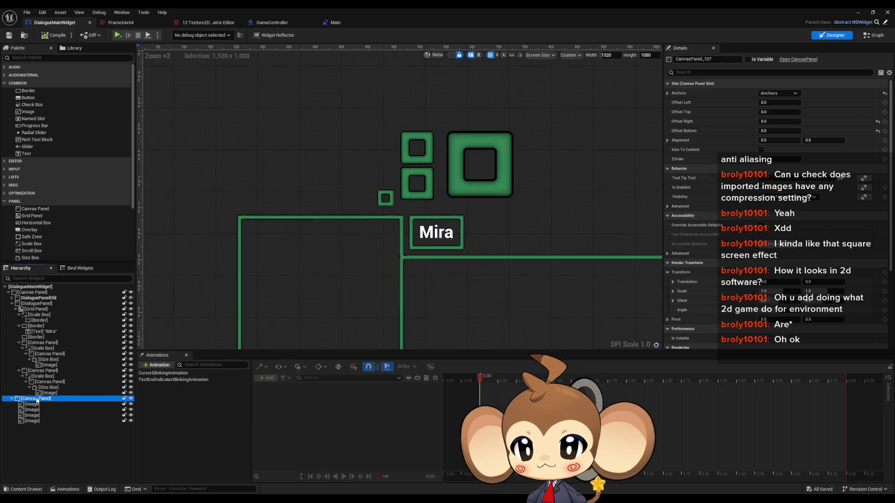
left_click(124, 399)
Step: Move the large left frame Border out of the Scale Box directly into the Grid Panel
left_click(430, 162)
scroll(430, 162, "up", 5)
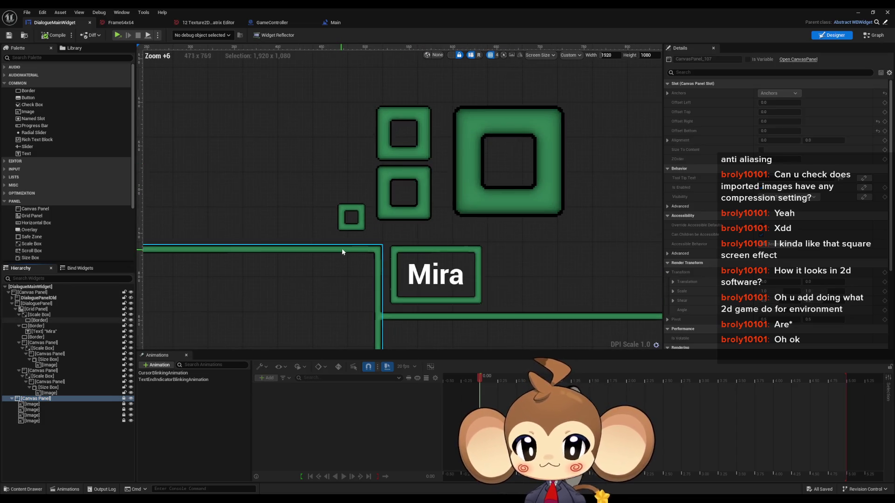
scroll(365, 247, "up", 9)
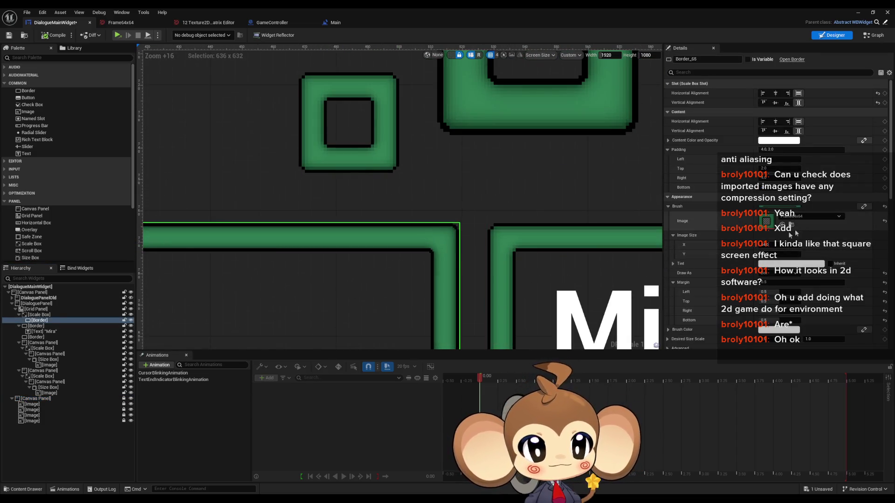
left_click(559, 239)
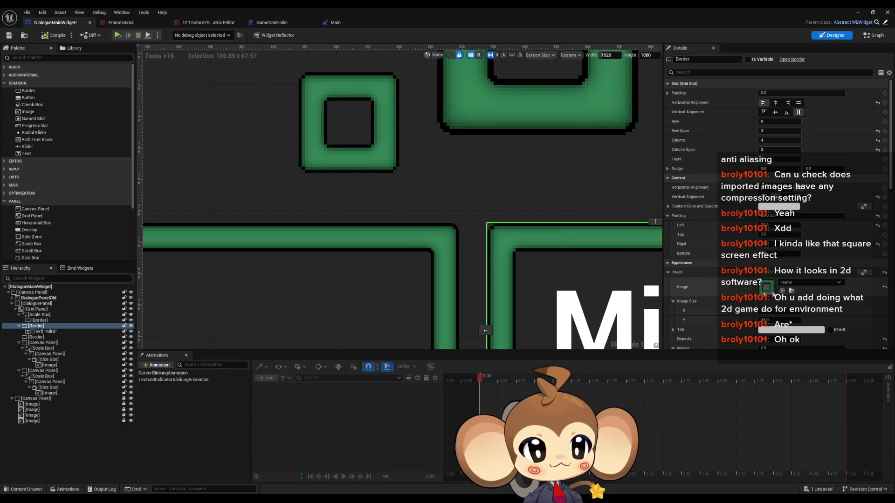
left_click(443, 256)
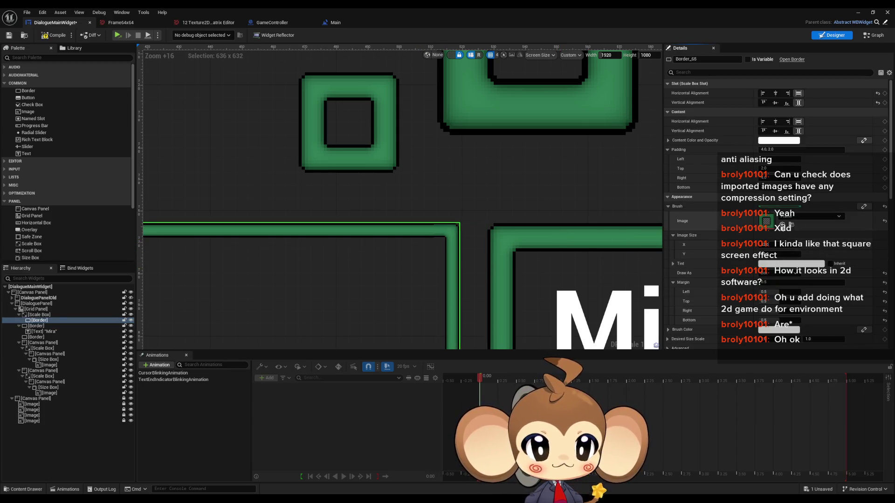
left_click(39, 315)
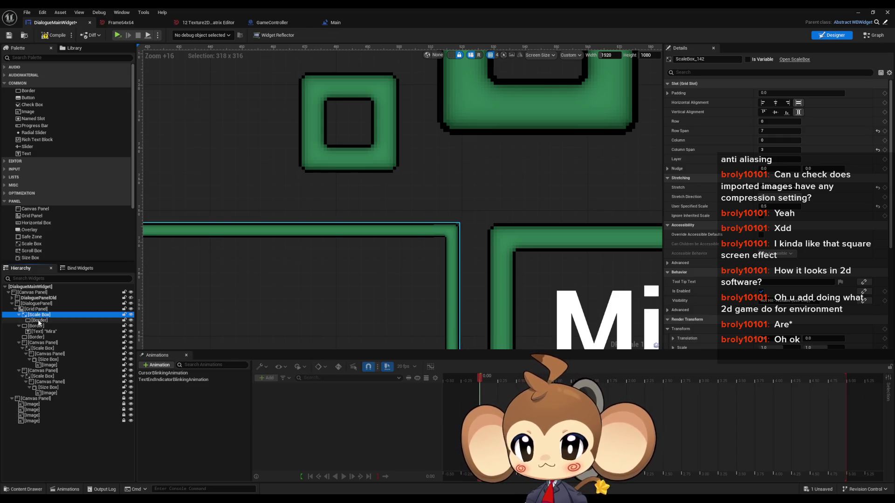
mouse_move(39, 322)
left_mouse_down()
mouse_move(39, 304)
mouse_move(40, 320)
left_mouse_up()
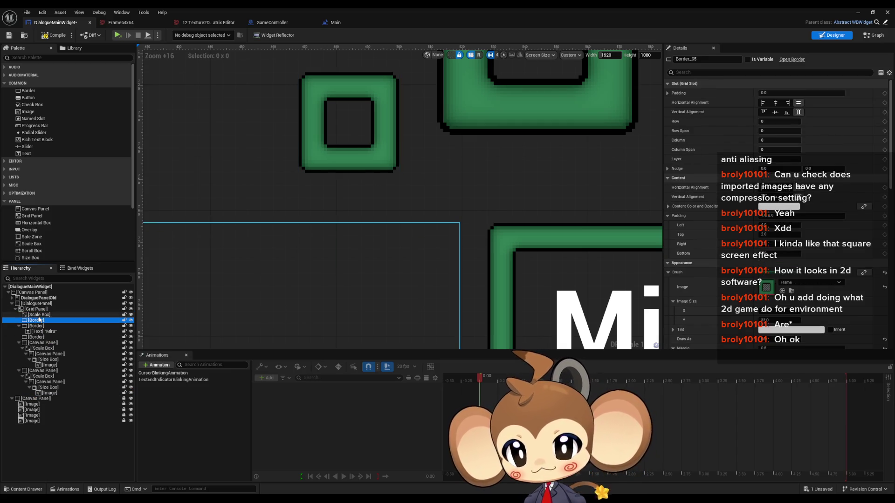
left_click(36, 315)
scroll(456, 295, "down", 10)
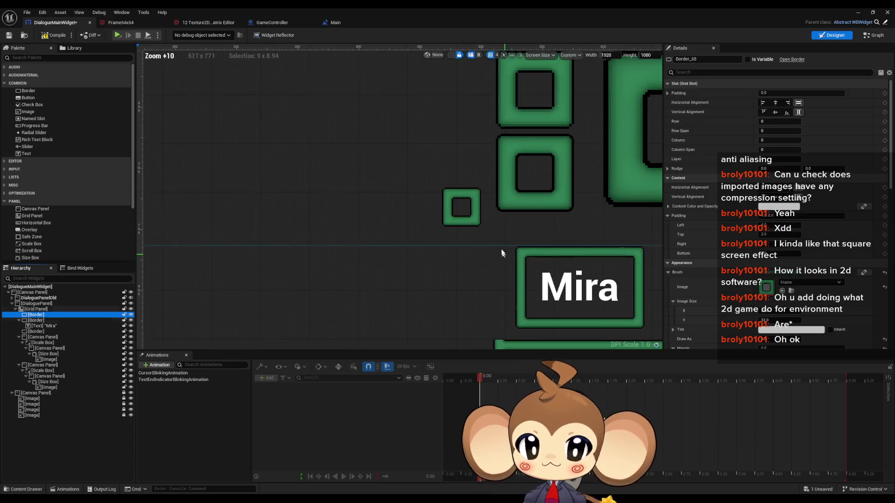
Step: Set the border's grid slot to Row Span 7 and Column Span 3, checking the frame edges
scroll(458, 325, "up", 3)
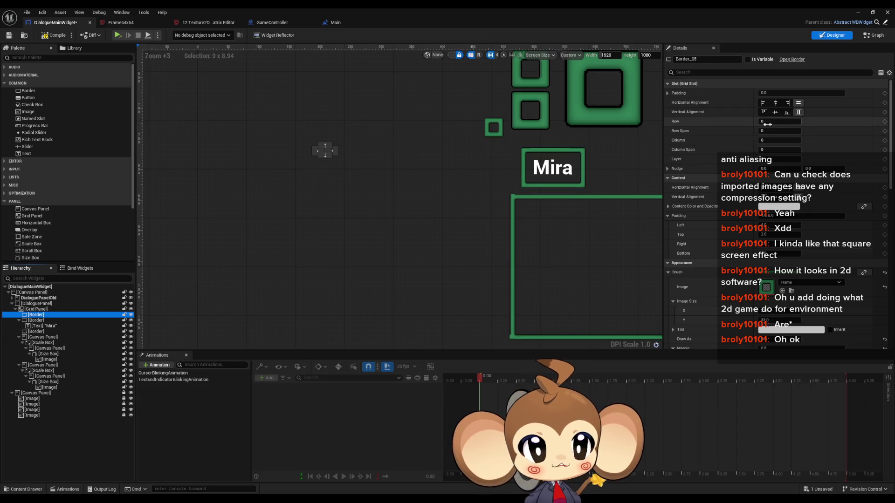
left_click(767, 149)
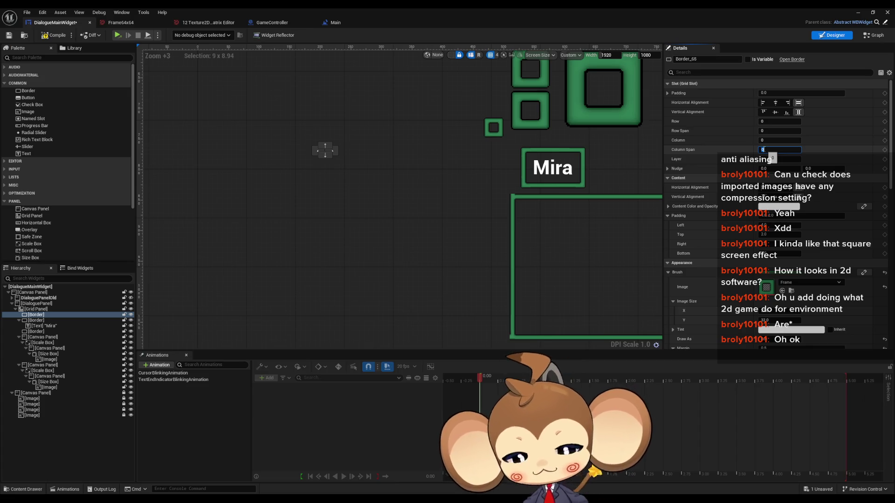
type("5")
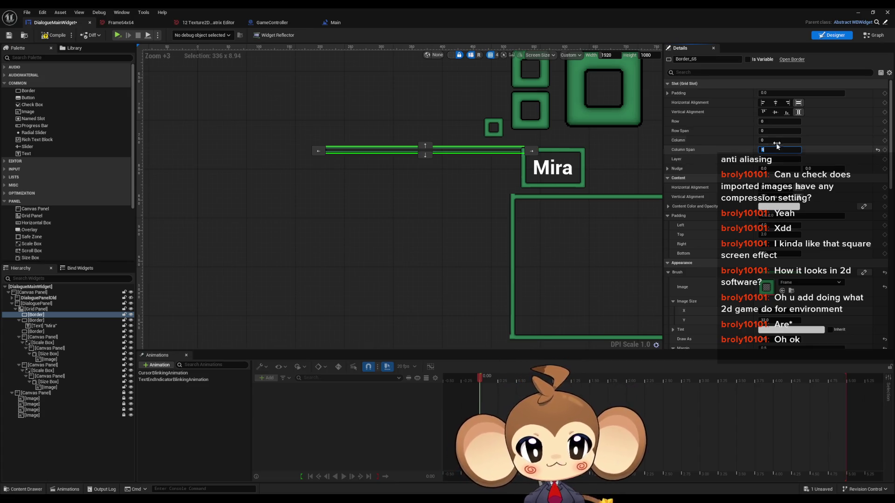
key("Return")
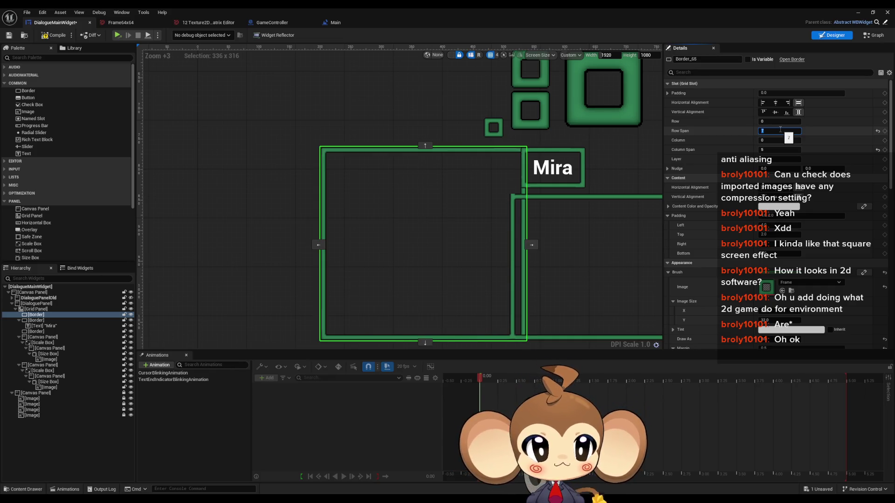
type("5")
key("Return")
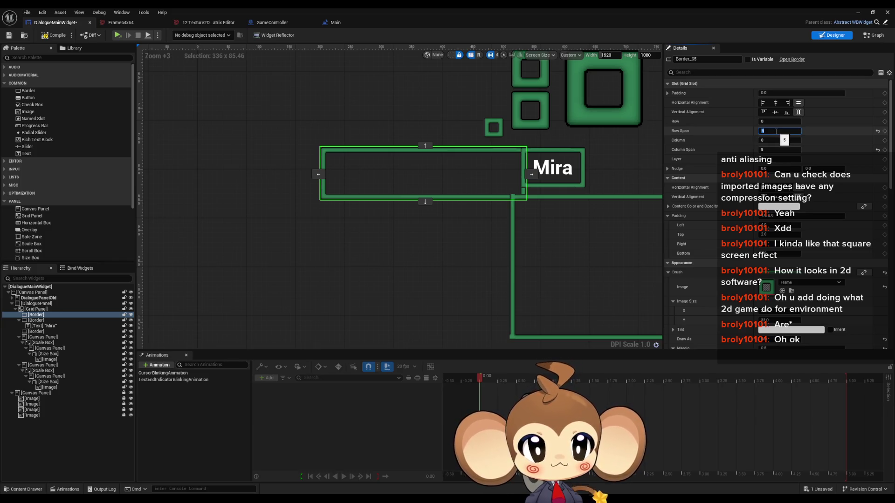
key("Return")
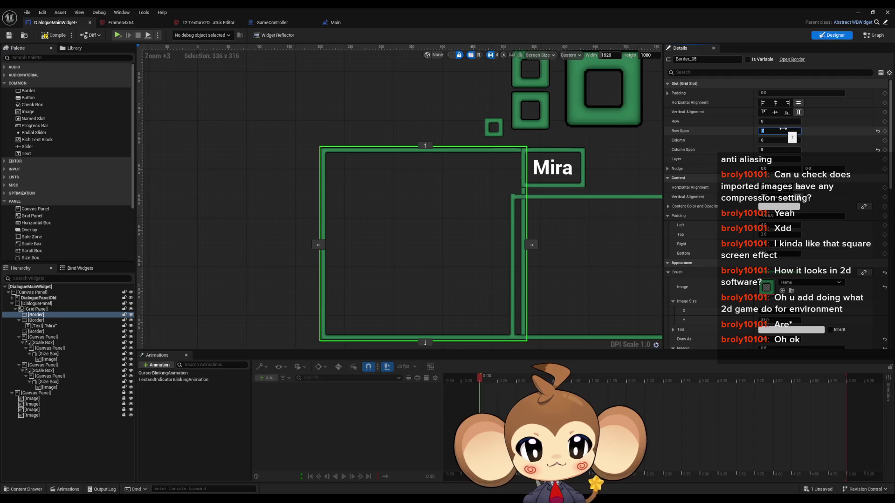
type("7")
key("Return")
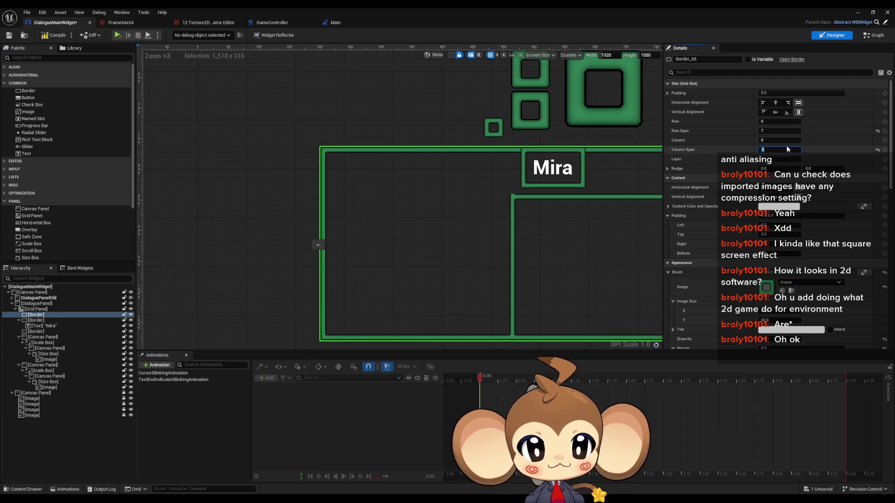
type("4")
key("Return")
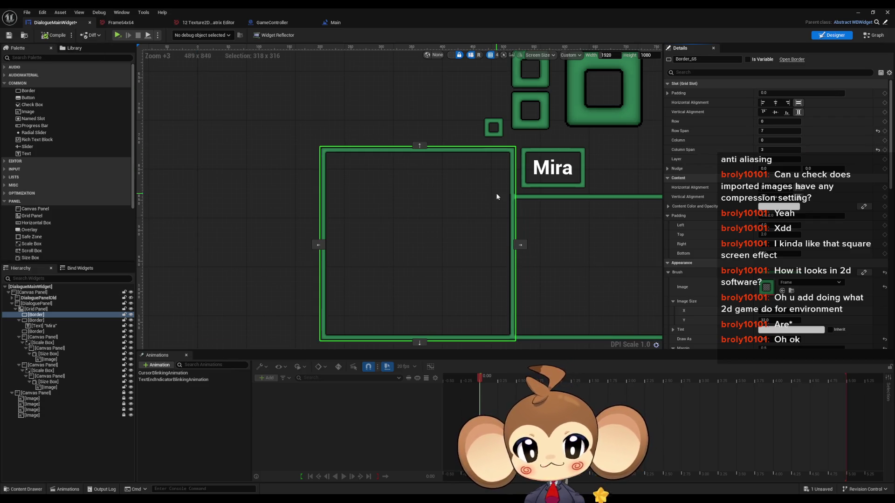
scroll(497, 196, "up", 8)
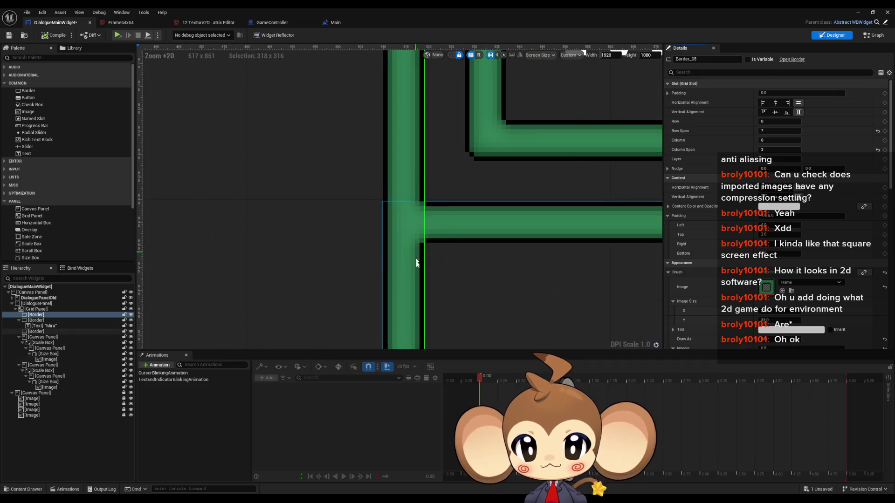
scroll(492, 274, "down", 6)
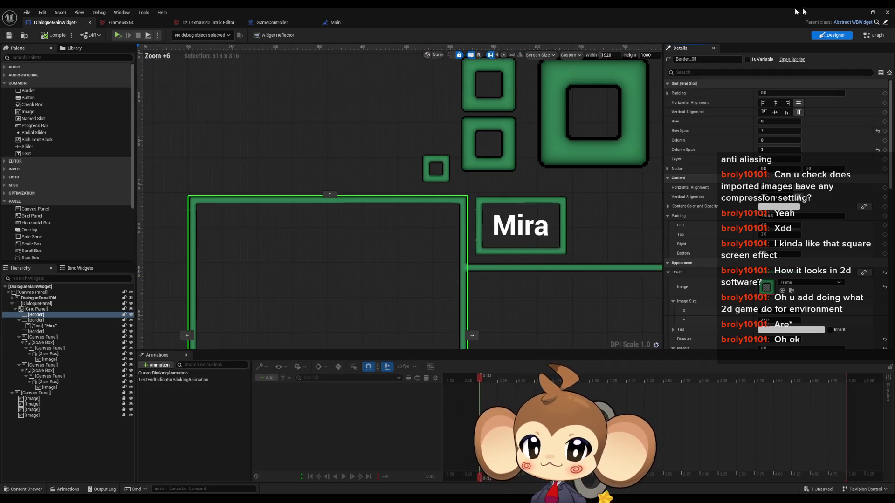
Step: Minimize the widget editor and Project Settings, then save DialogueMainWidget and launch Standalone Game
left_click(860, 12)
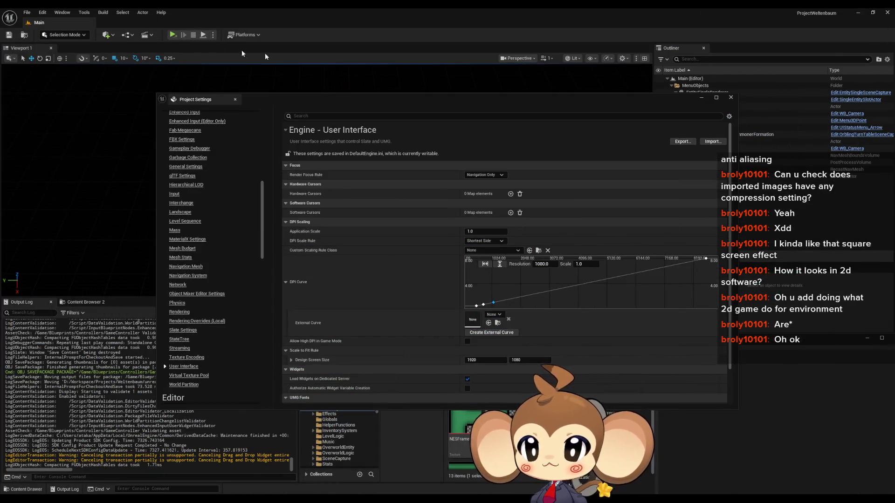
left_click(701, 99)
key("ctrl+shift+s")
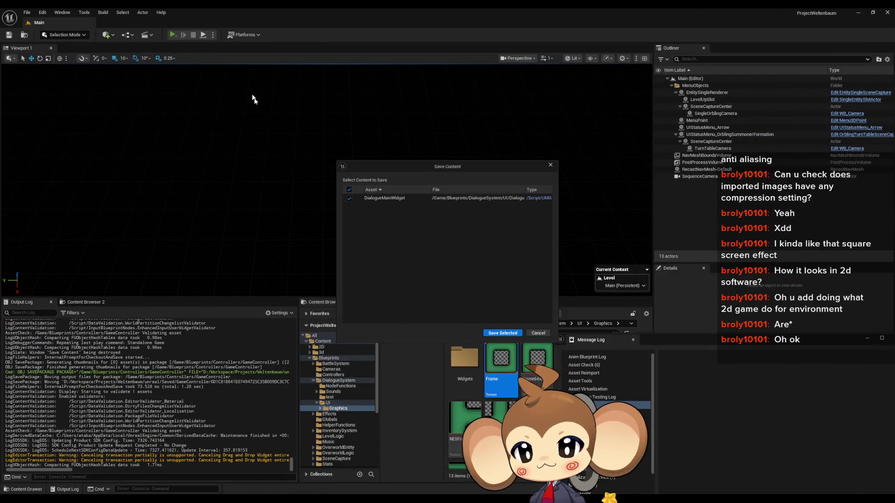
left_click(500, 333)
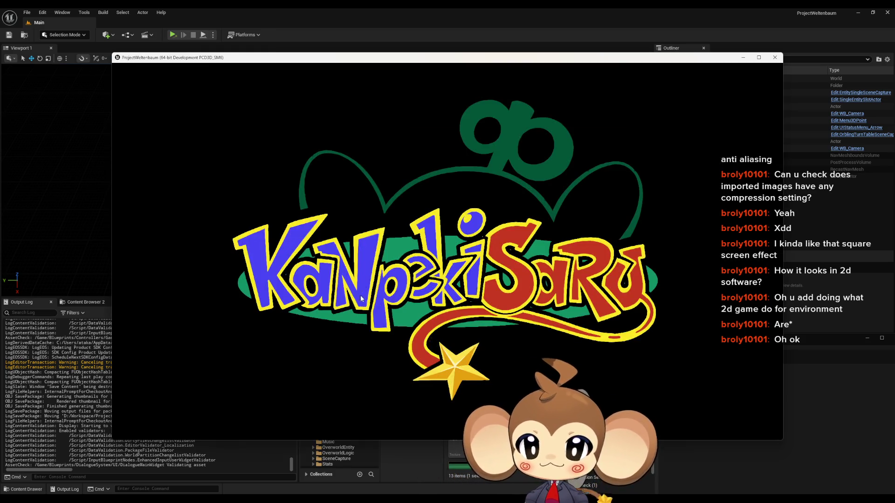
Step: Load the saved game and walk to the white cube to open the Mira dialogue
left_click(210, 374)
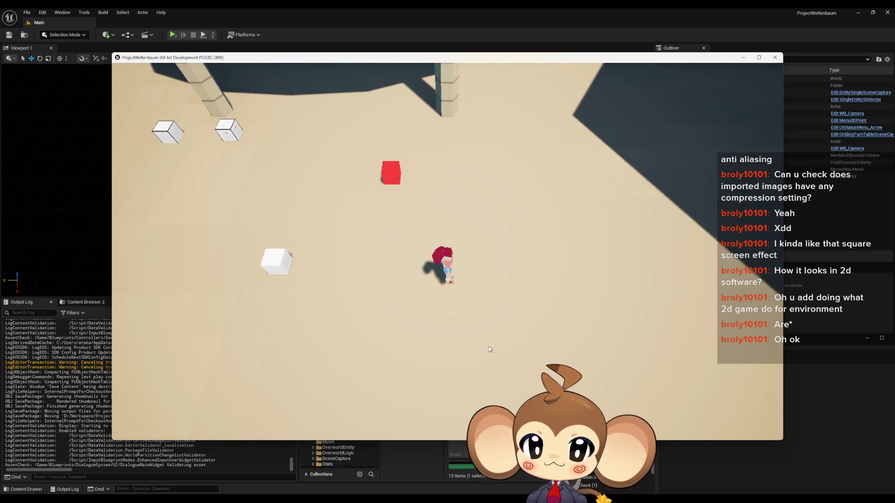
key("a")
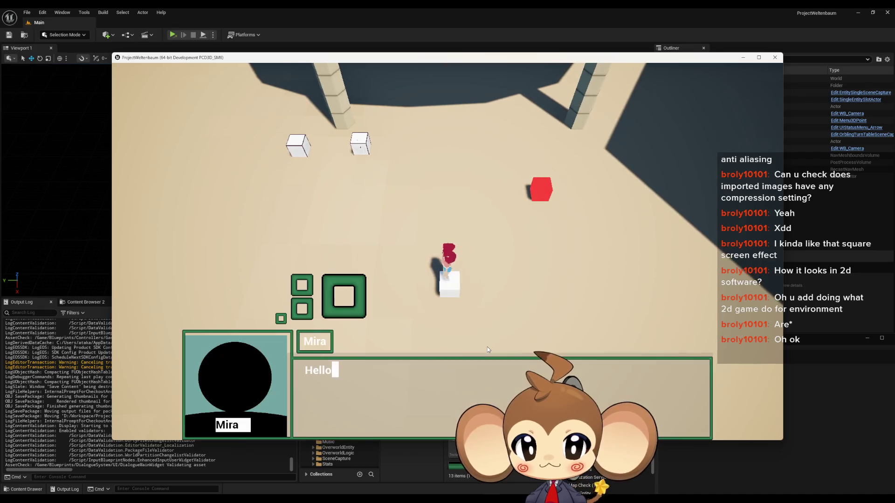
key("e")
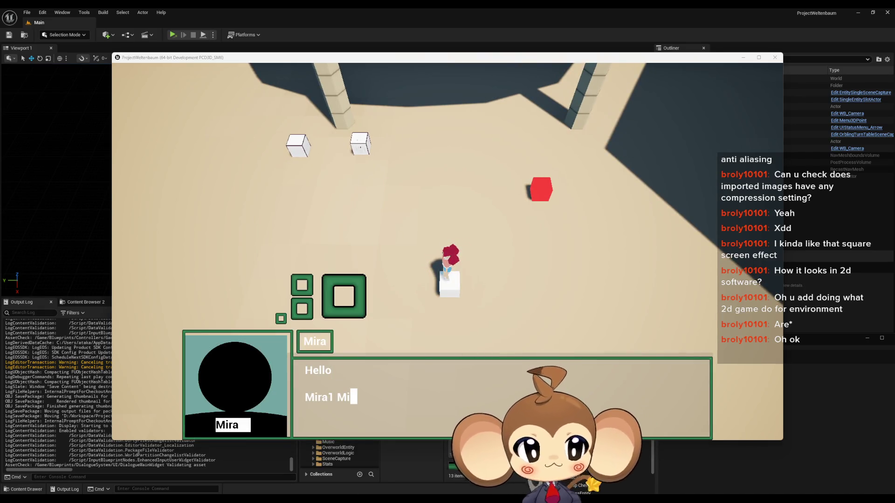
Step: Snip a screenshot of the dialogue box and paste it into Paint
key("super+shift+s")
mouse_move(155, 238)
left_mouse_down()
mouse_move(467, 424)
mouse_move(468, 439)
mouse_move(608, 441)
mouse_move(680, 461)
mouse_move(726, 457)
left_mouse_up()
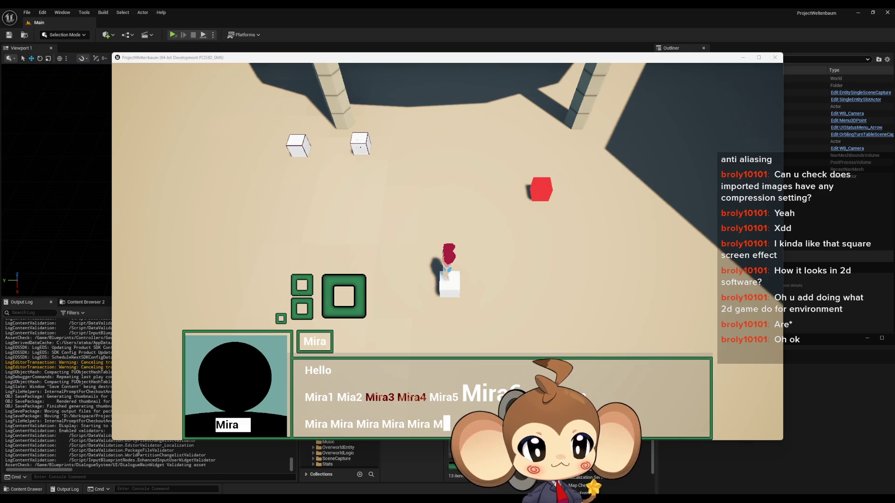
key("alt+Tab")
key("ctrl+v")
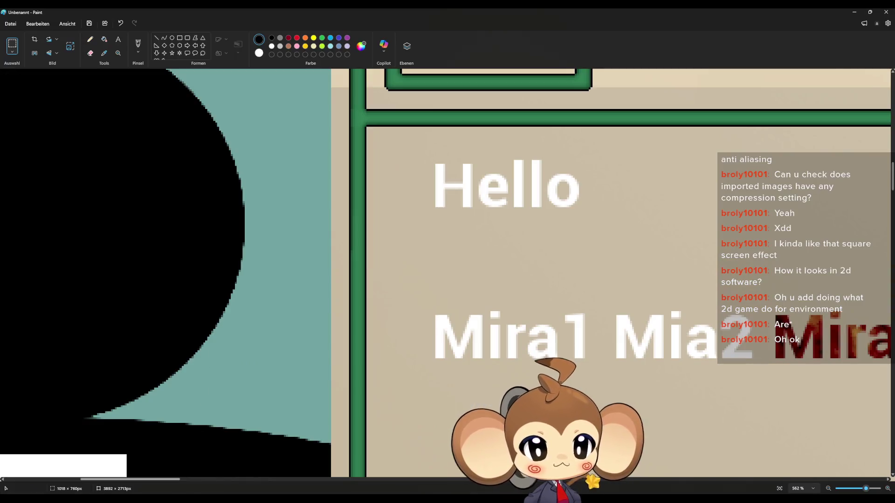
Step: Re-paste the dialogue screenshot at the canvas top-left and zoom to 800% to inspect frame pixels
scroll(310, 329, "down", 2)
scroll(310, 329, "down", 8)
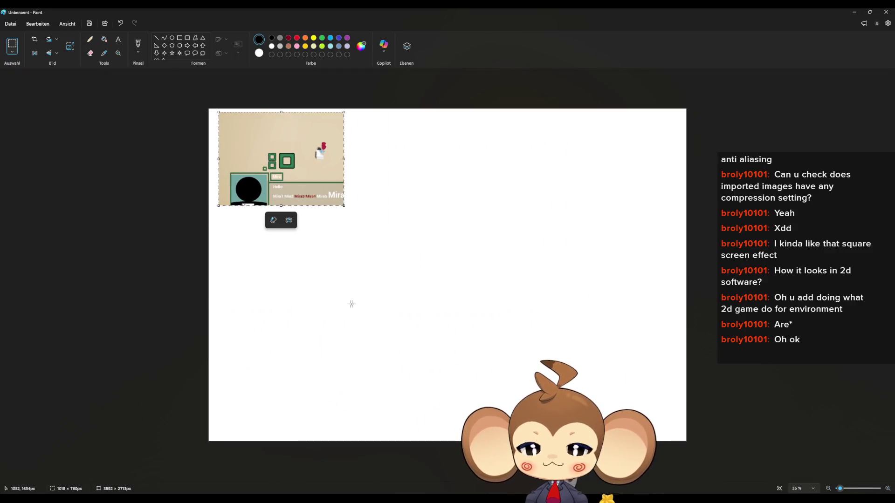
key("ctrl+z")
key("ctrl+v")
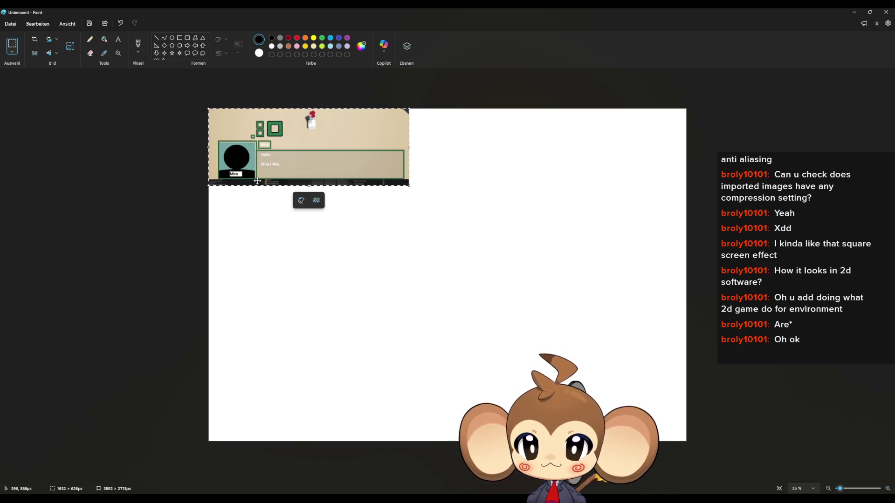
scroll(327, 215, "up", 4)
scroll(195, 153, "up", 5)
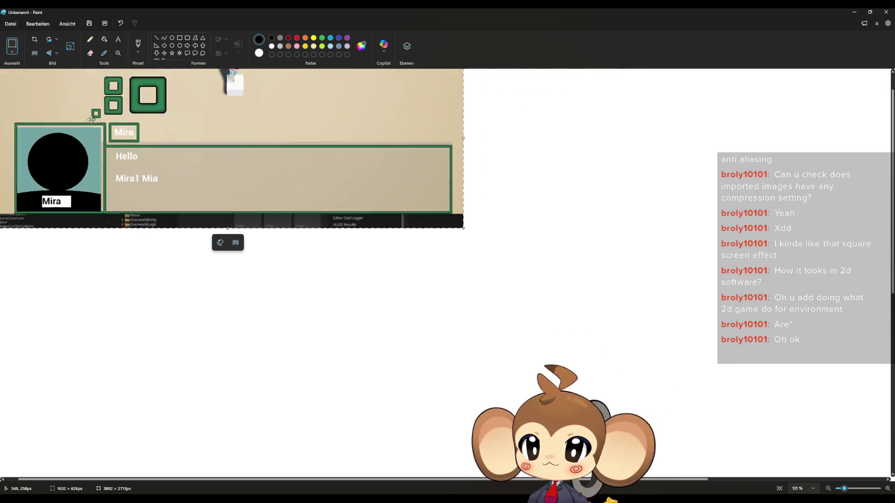
scroll(185, 260, "up", 10)
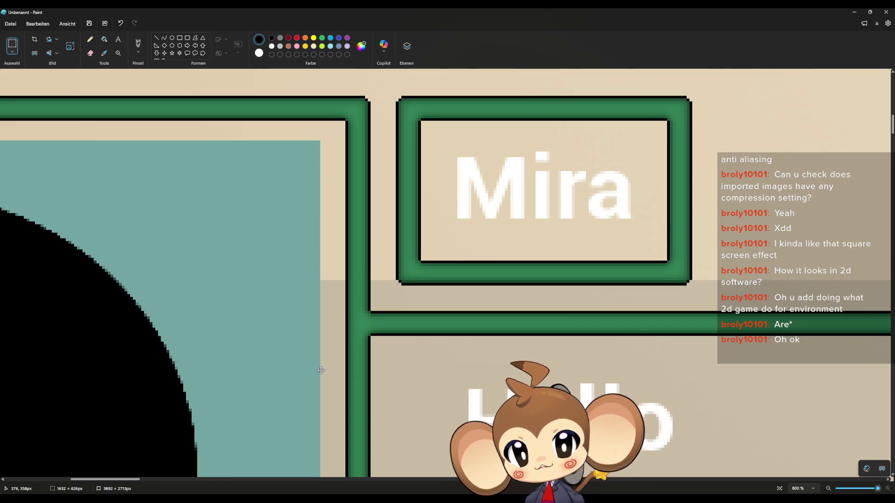
scroll(333, 336, "down", 3)
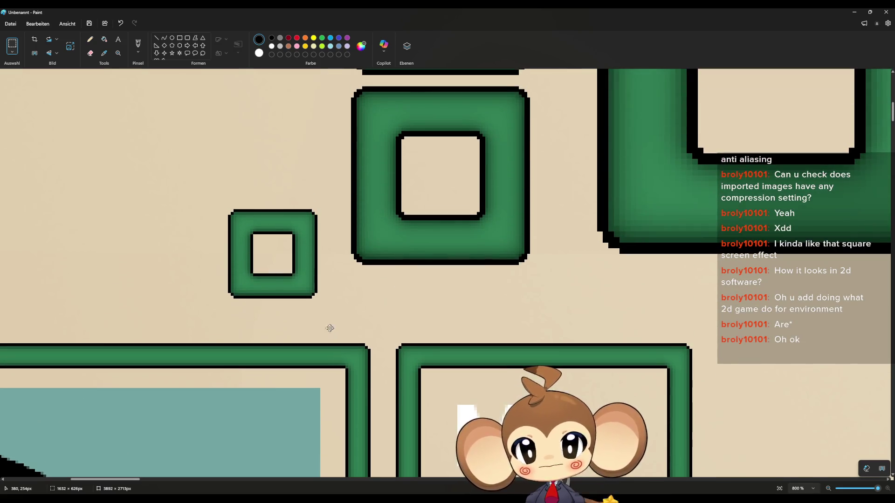
scroll(361, 298, "up", 3)
scroll(361, 296, "down", 10)
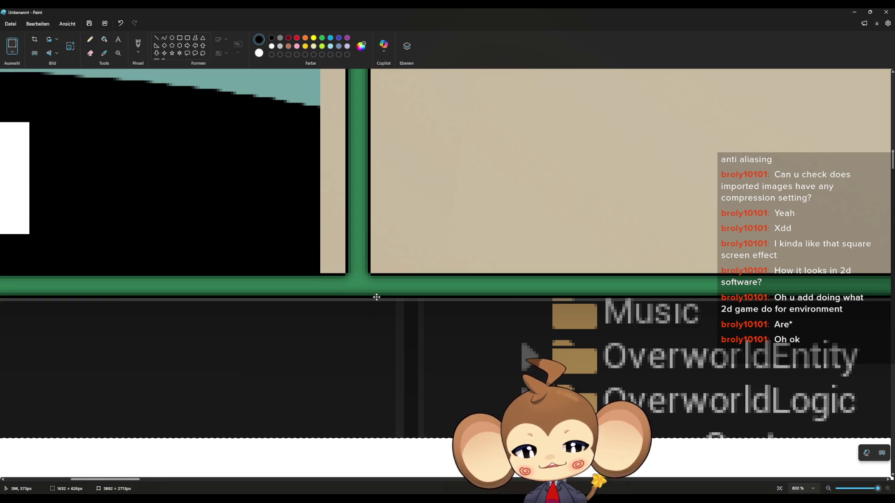
scroll(106, 286, "down", 4)
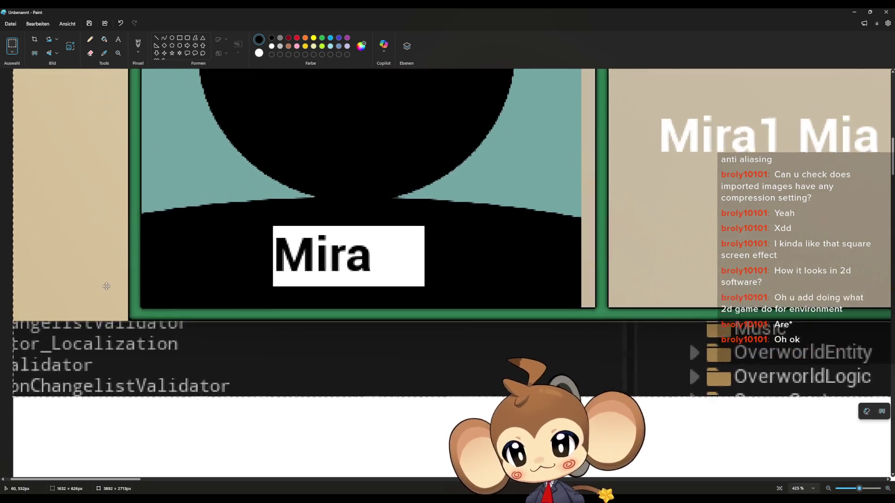
scroll(107, 286, "up", 3)
scroll(188, 303, "up", 1)
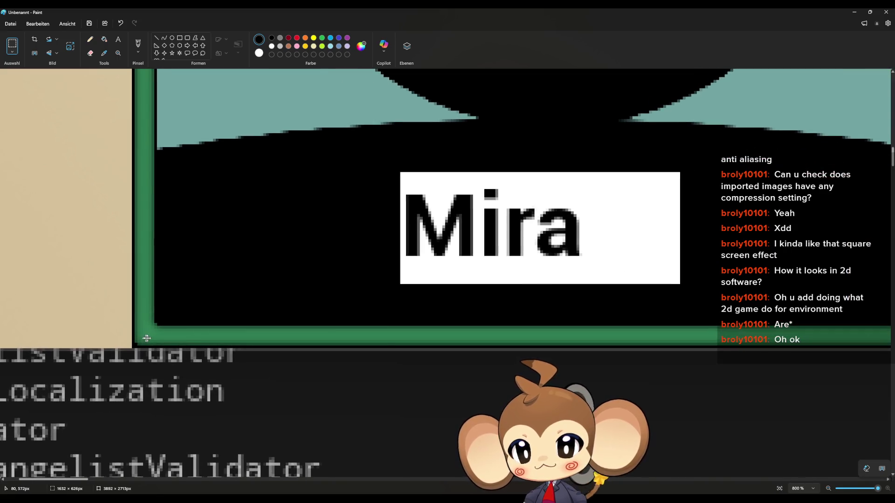
scroll(152, 337, "up", 10)
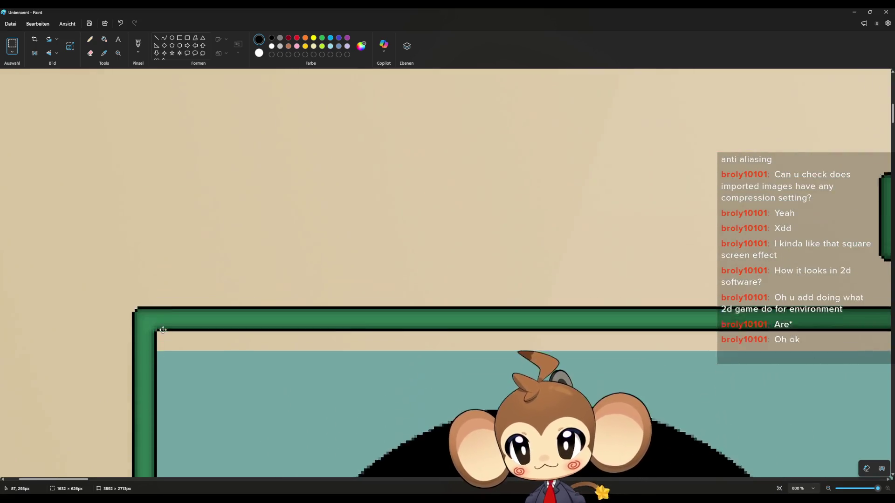
scroll(158, 331, "down", 3)
scroll(695, 405, "up", 3)
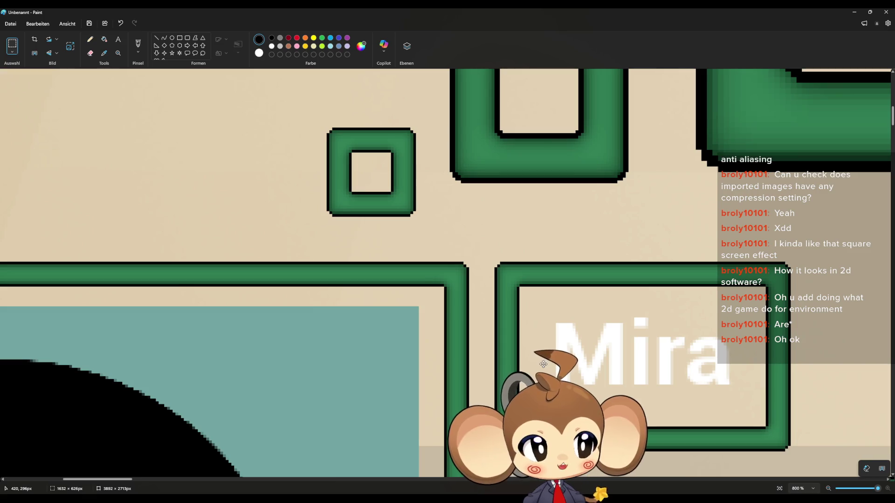
left_click(854, 12)
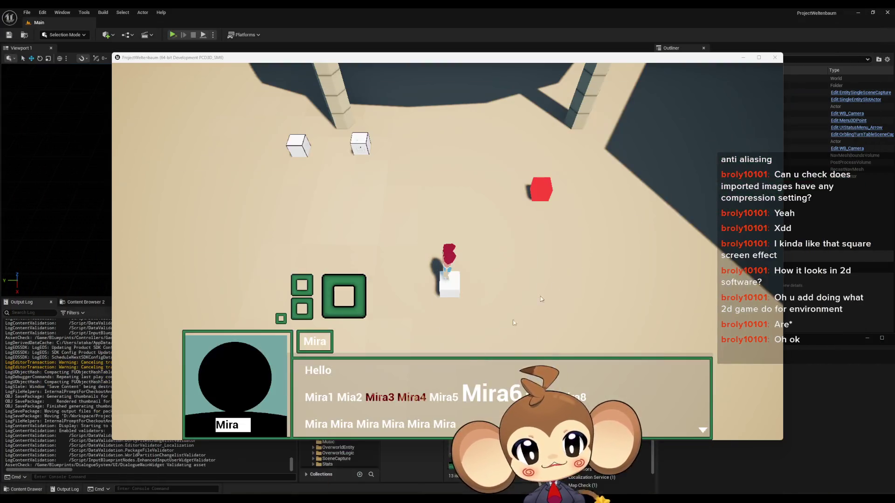
Step: Close the game window and return to the editor's GameController StartGame graph
left_click(773, 59)
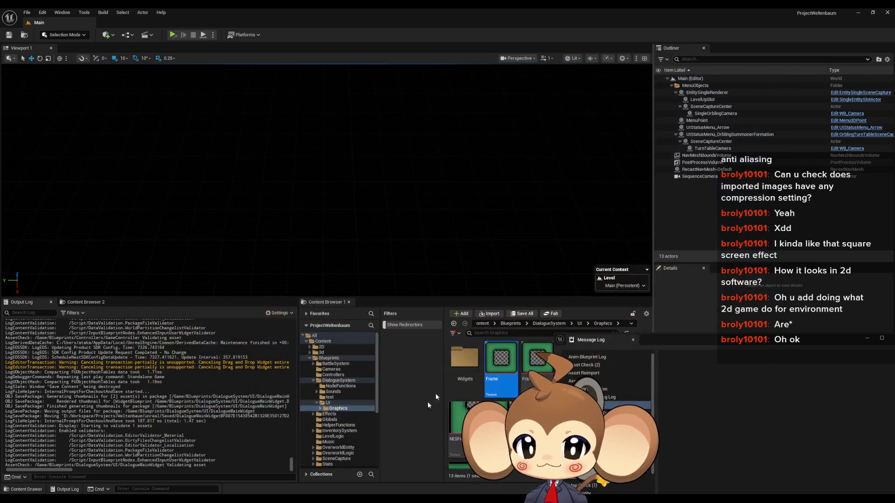
mouse_move(317, 499)
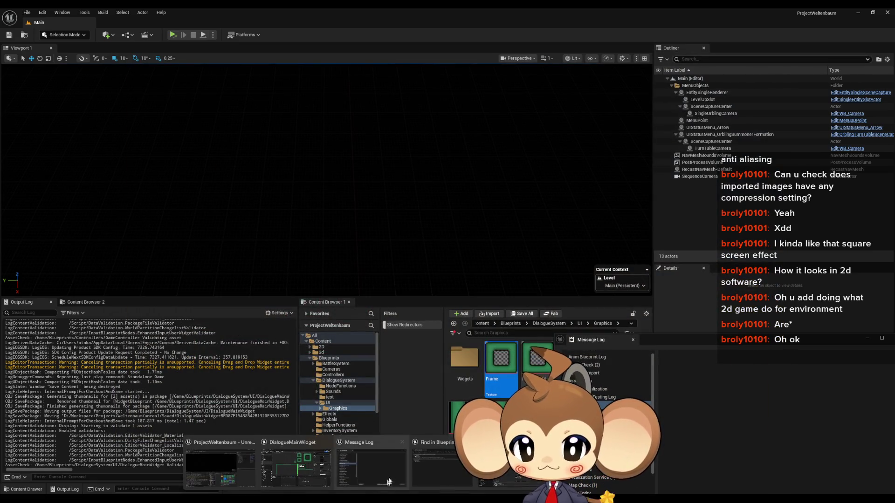
left_click(329, 468)
left_click(272, 25)
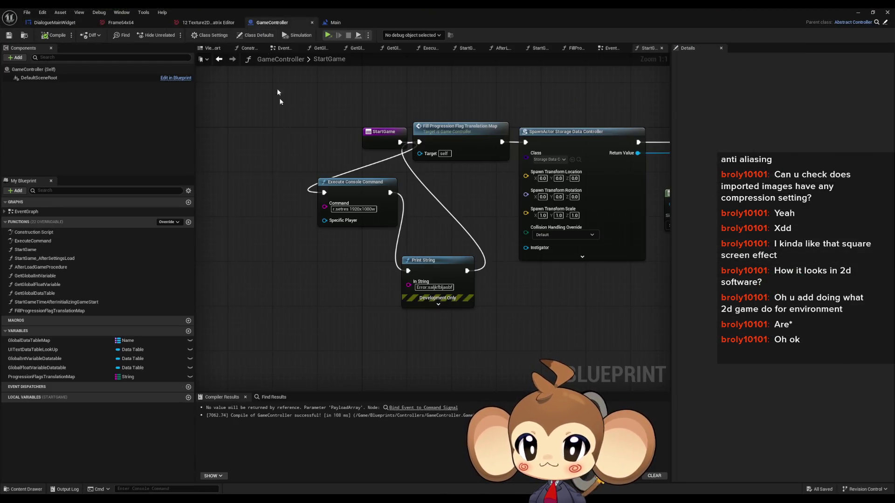
Step: In the Main level blueprint, delete the Delay node and wire BeginPlay straight to SpawnActor
left_click(337, 22)
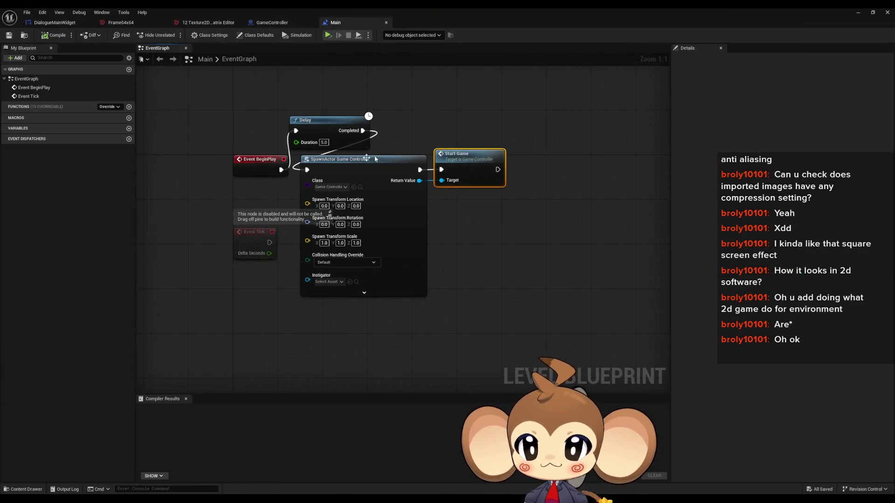
left_click_drag(285, 170, 307, 169)
left_click(308, 120)
key("Delete")
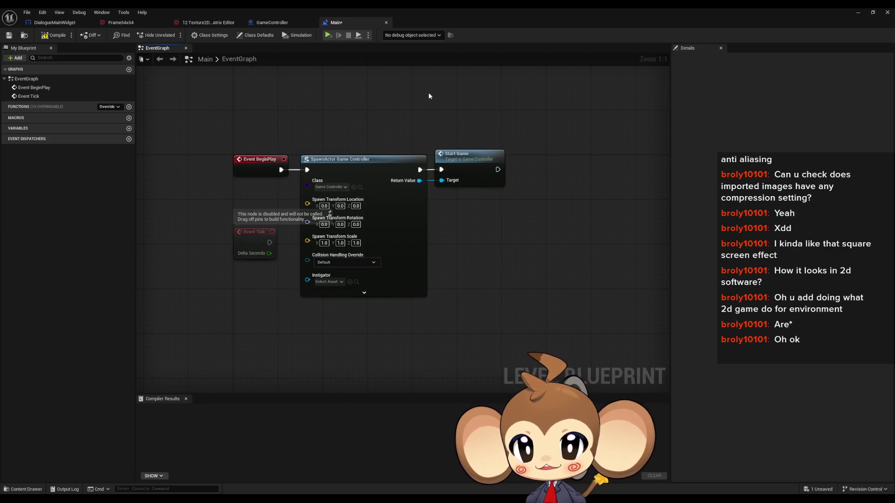
left_click(264, 24)
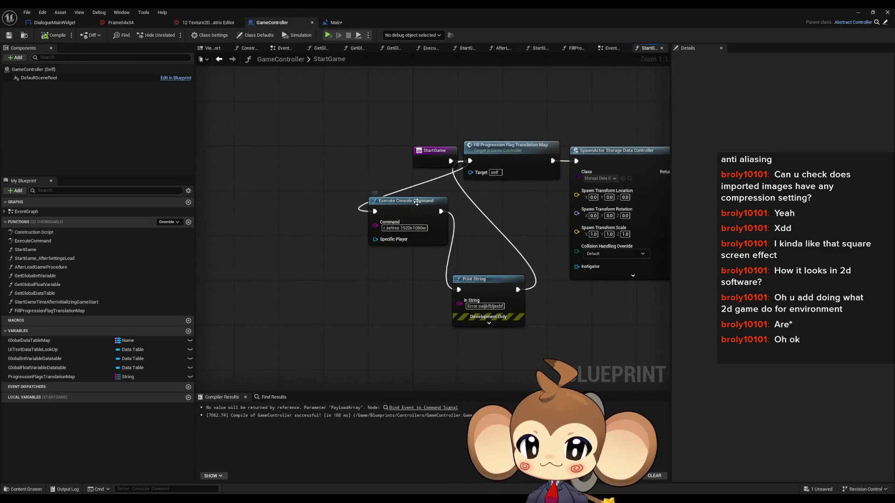
left_click_drag(456, 161, 404, 239)
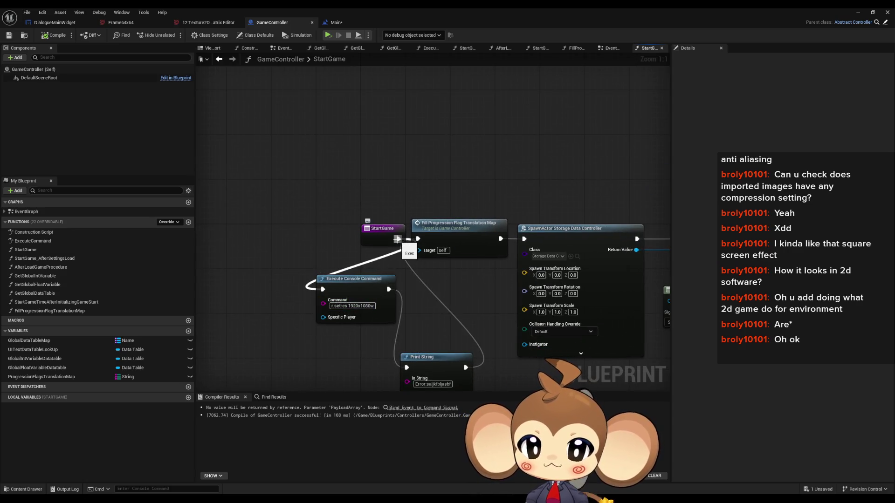
Step: Add a Get Screen Resolution node from StartGame's wire, searching all actions rather than only context-relevant ones
left_click_drag(398, 238, 405, 141)
type("get")
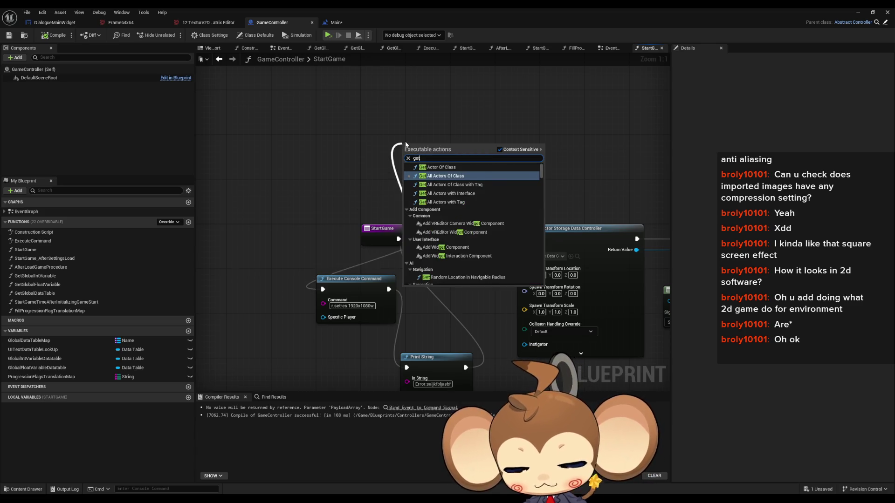
type(" screen re")
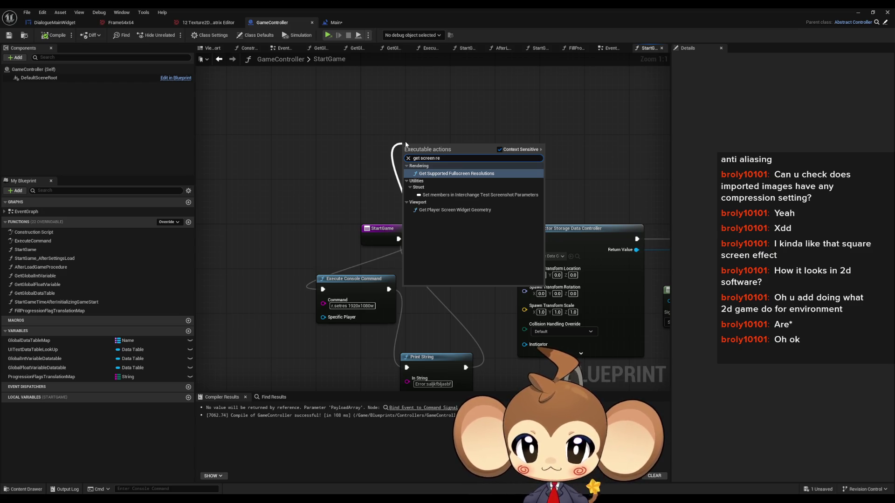
left_click(499, 150)
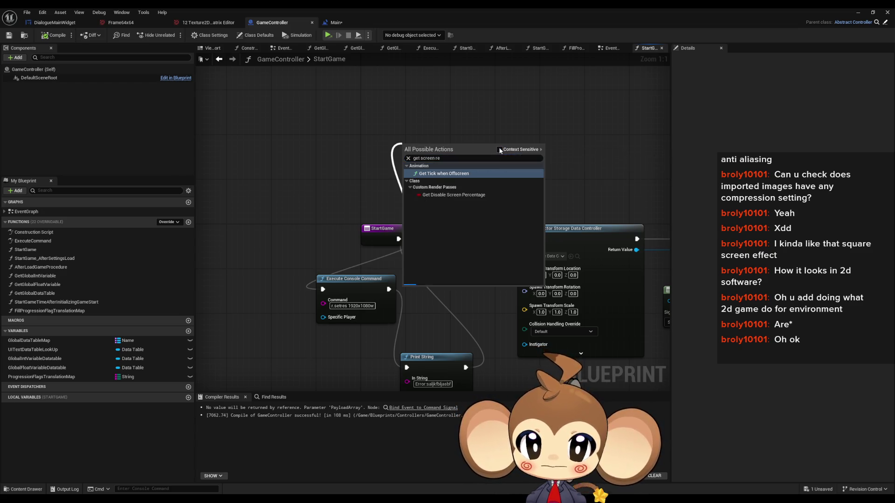
left_click(463, 180)
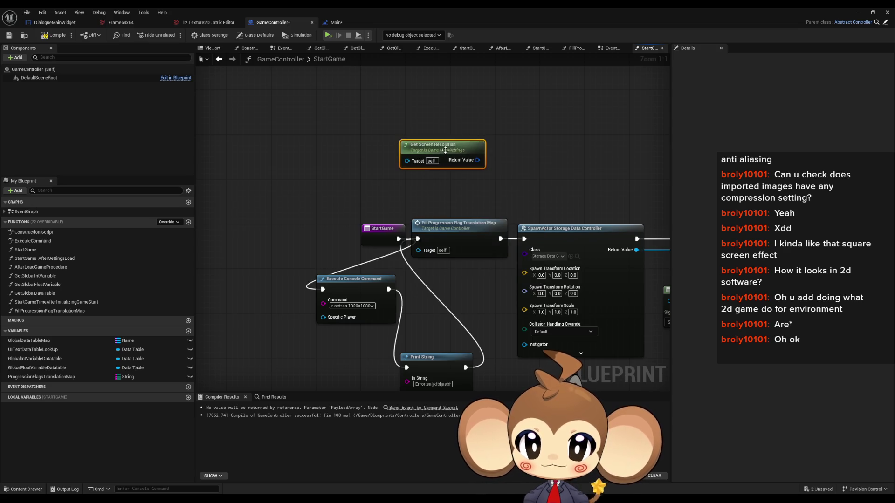
left_click_drag(446, 151, 411, 145)
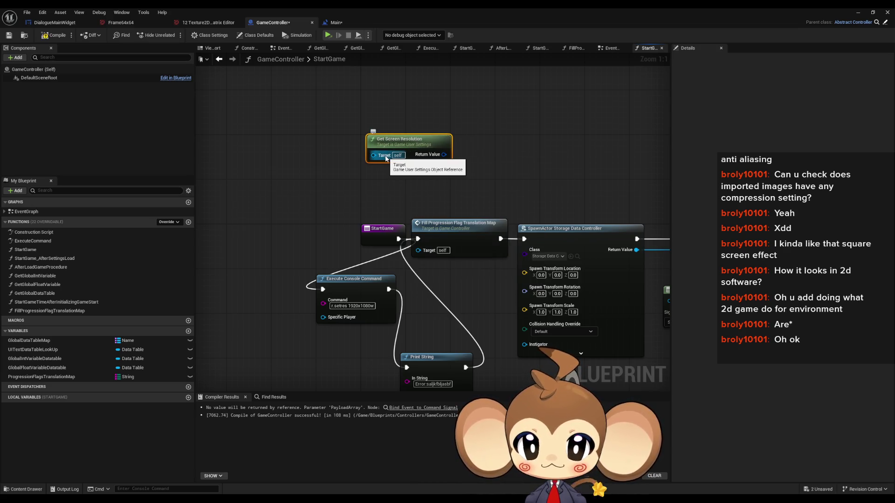
left_click(249, 173)
Step: Add a Get Game User Settings node with a Print String on its exec wire
right_click(285, 164)
type("game ")
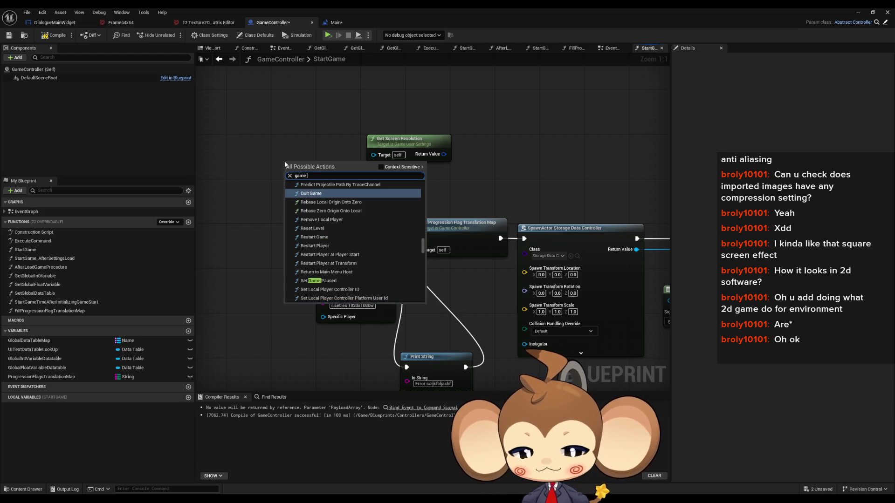
type("sett g")
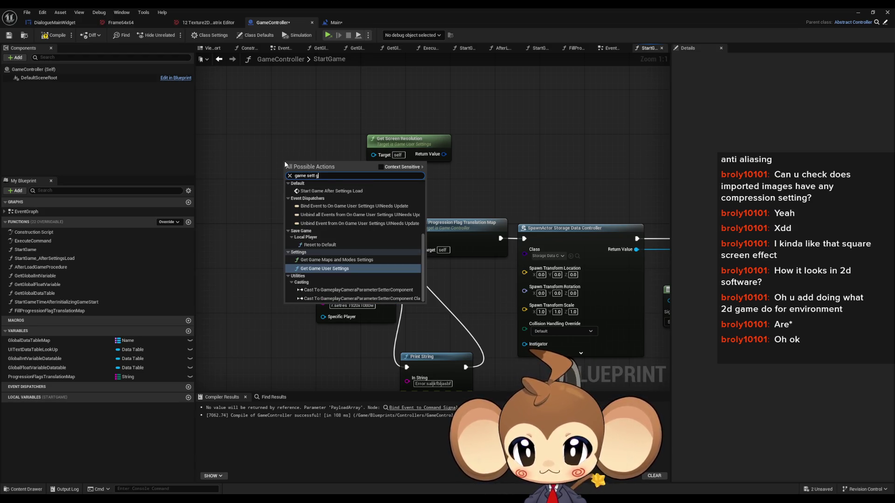
key("Return")
mouse_move(347, 172)
left_mouse_down()
mouse_move(366, 170)
mouse_move(373, 155)
mouse_move(336, 163)
mouse_move(323, 155)
mouse_move(334, 133)
mouse_move(461, 112)
left_mouse_up()
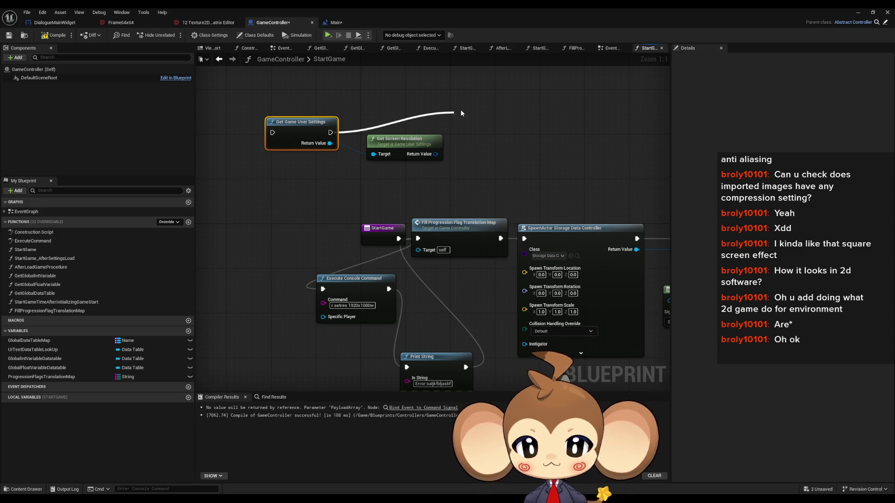
key("Return")
Step: Print the screen resolution and rewire StartGame through user settings and Print String to the flag map
left_click_drag(435, 154, 474, 126)
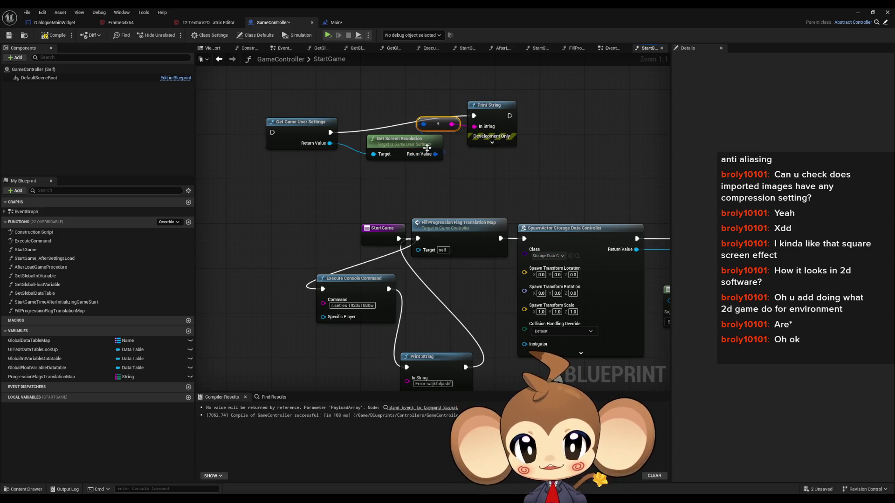
left_click_drag(427, 148, 399, 160)
left_click_drag(438, 127, 436, 178)
mouse_move(510, 116)
left_mouse_down()
mouse_move(441, 181)
mouse_move(411, 345)
mouse_move(418, 238)
mouse_move(272, 133)
left_mouse_up()
mouse_move(297, 244)
left_mouse_down()
mouse_move(346, 310)
mouse_move(299, 333)
mouse_move(268, 382)
mouse_move(279, 364)
mouse_move(240, 390)
left_mouse_up()
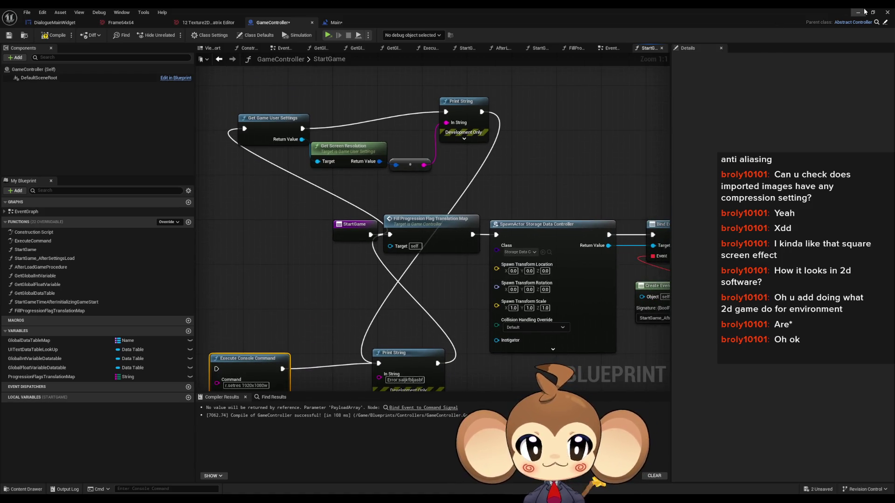
left_click(858, 13)
Step: Play the game in the selected viewport and run r.ResetViewState from the console
left_click(214, 34)
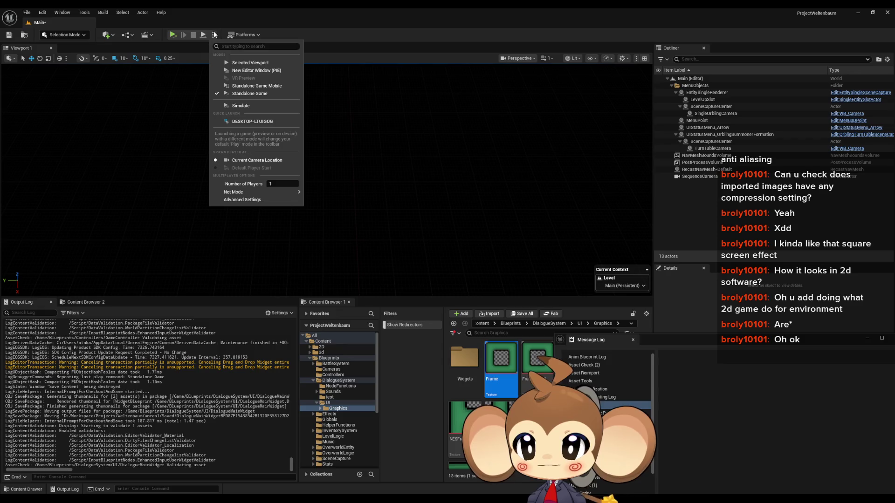
left_click(230, 63)
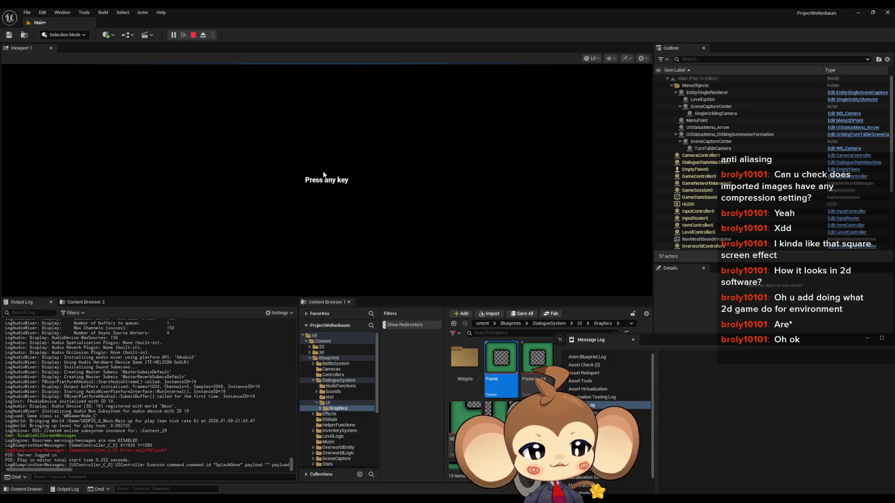
left_click(76, 475)
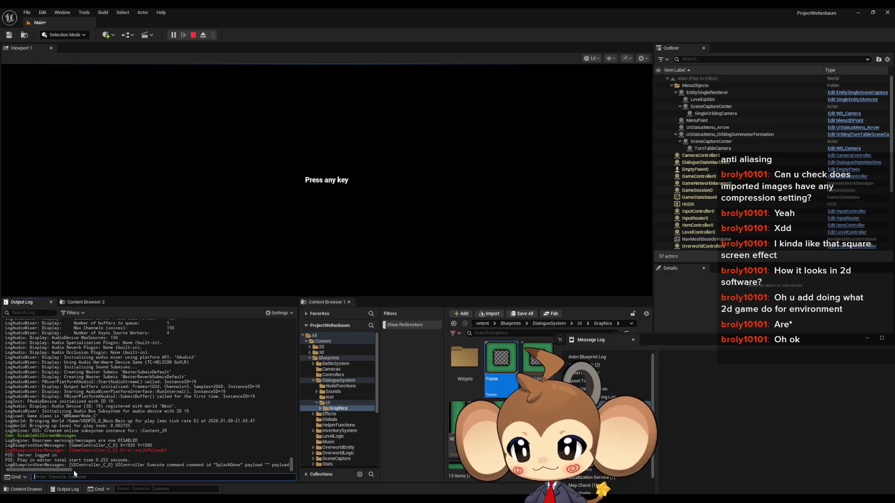
type("get screen re")
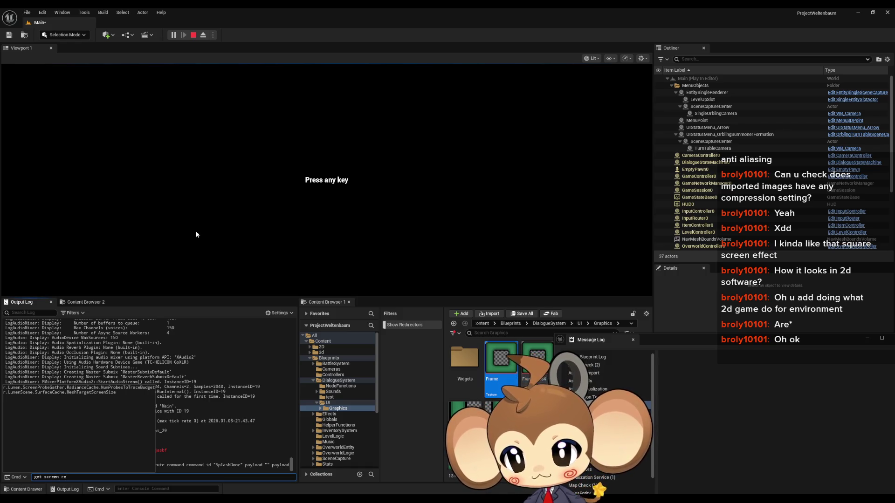
type("so")
key("ctrl+a")
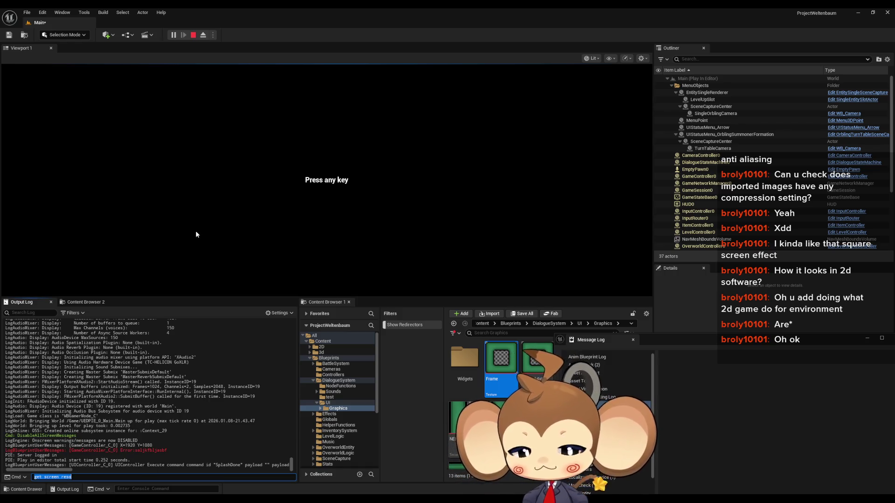
type("r.res")
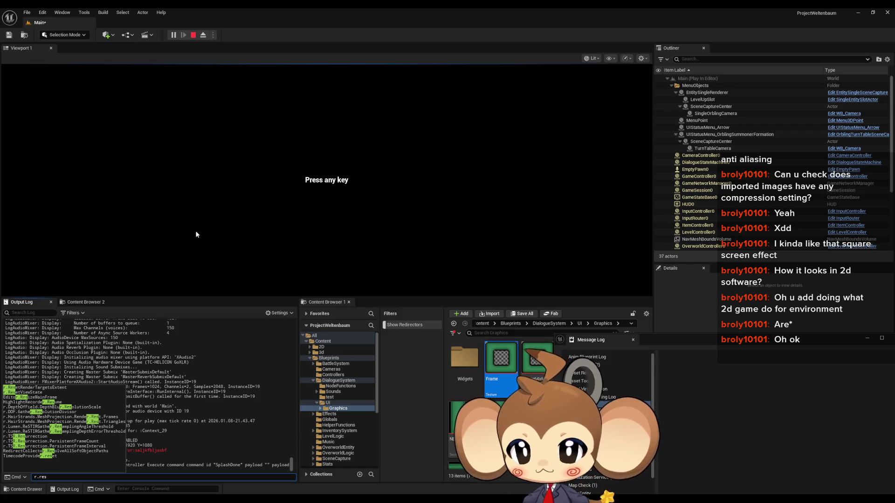
key("Down")
key("Down")
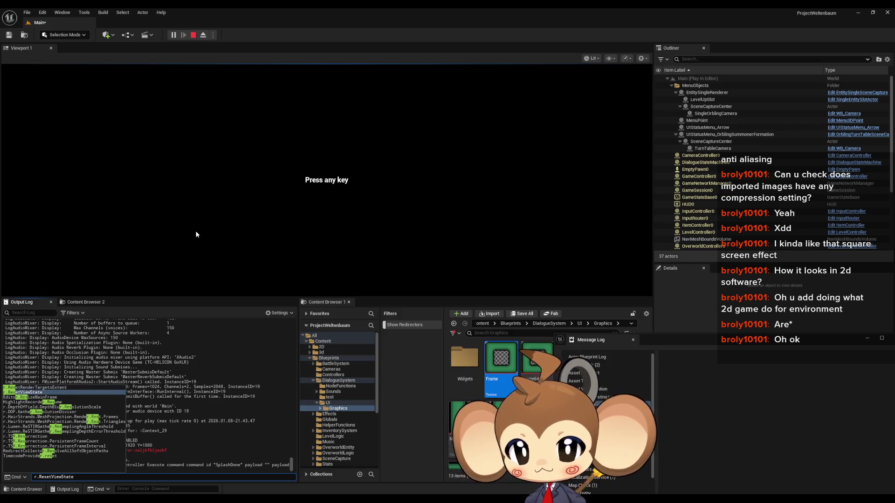
key("Return")
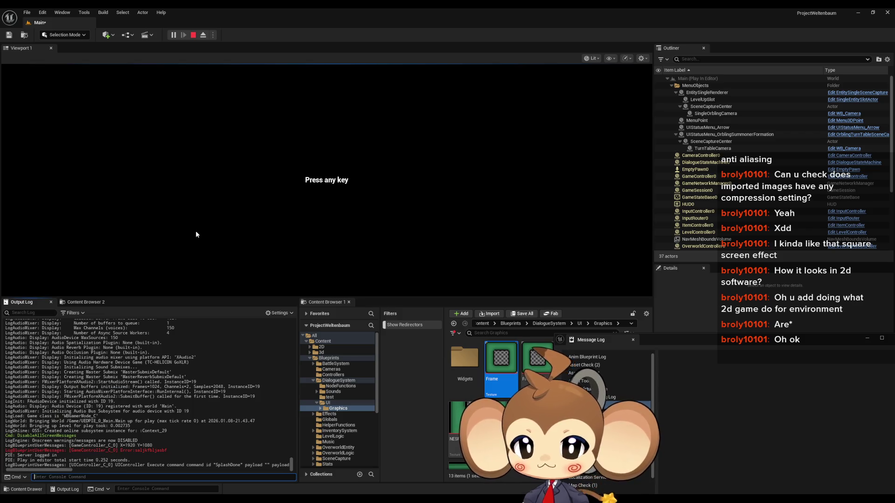
Step: Run r.SetRes to log the resolution settings, then stop the play session
type("r.")
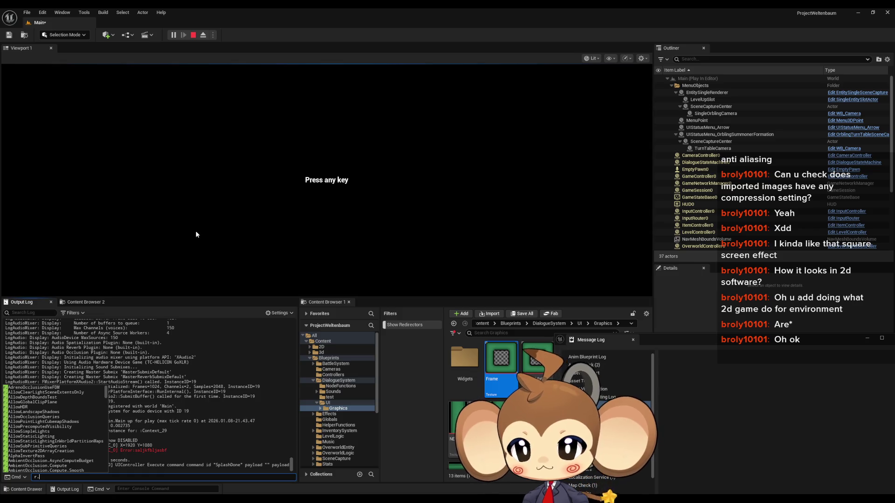
type("ge")
key("BackSpace")
key("BackSpace")
key("BackSpace")
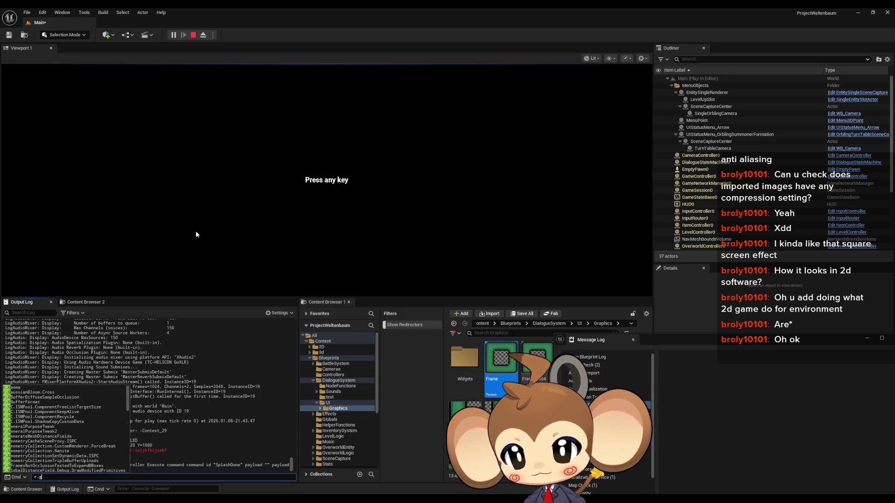
type("set")
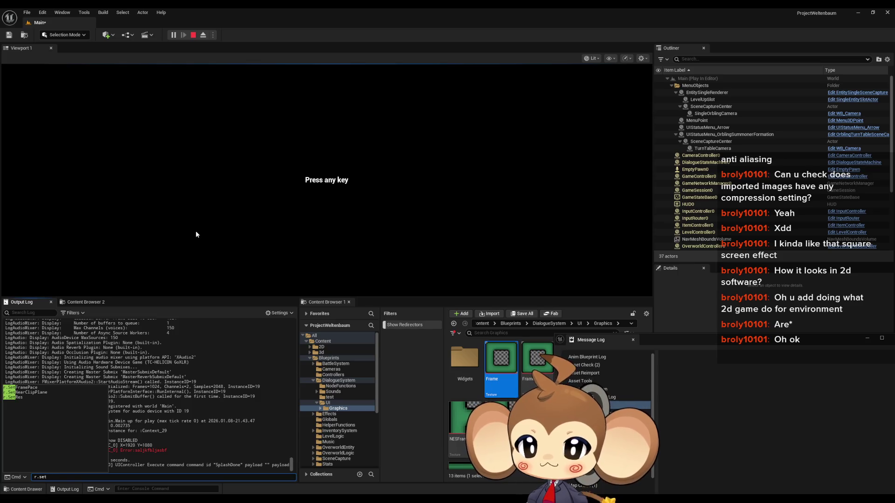
key("Down")
key("Down")
key("Down")
key("Return")
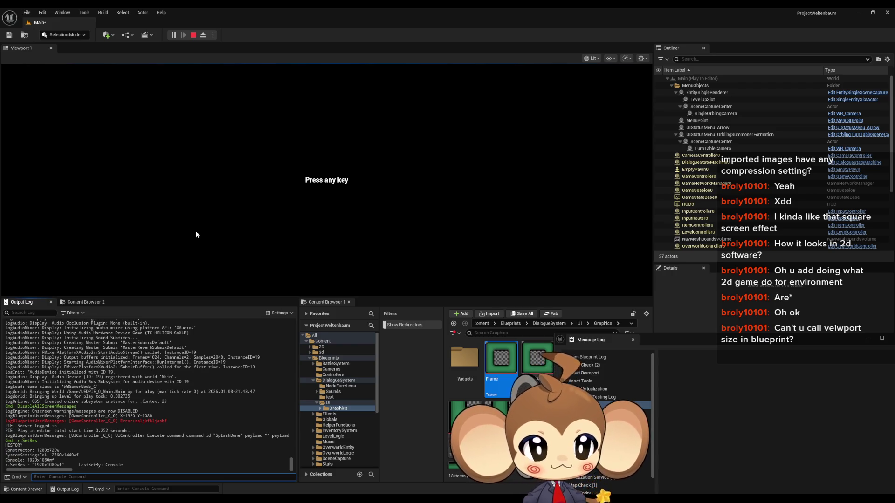
left_click(193, 35)
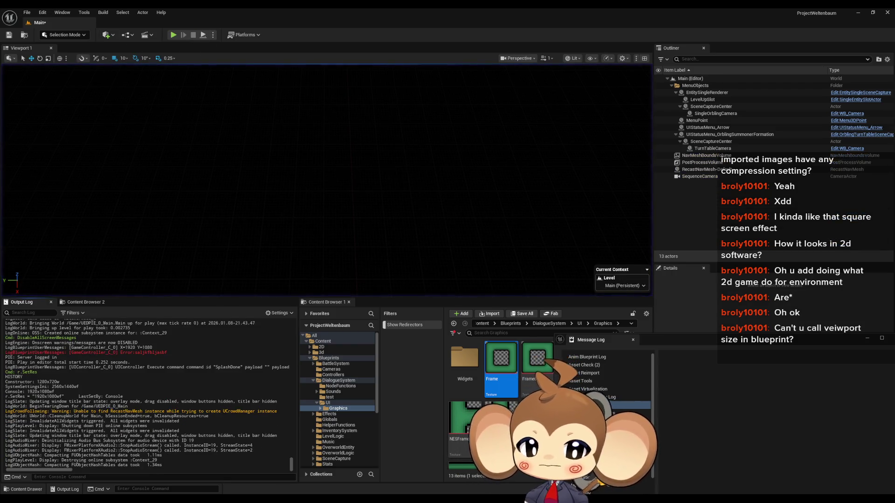
Step: Add a Get Viewport Size node to the GameController graph
mouse_move(409, 457)
left_click(296, 468)
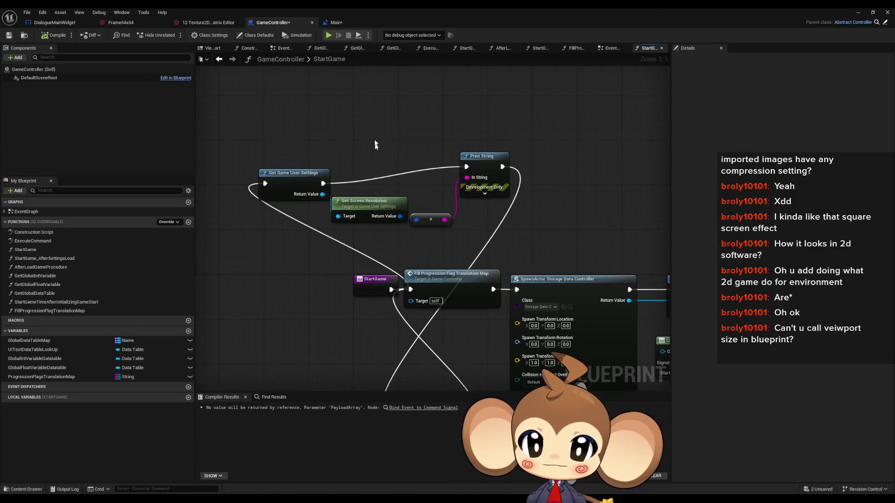
right_click(356, 133)
type("viewport")
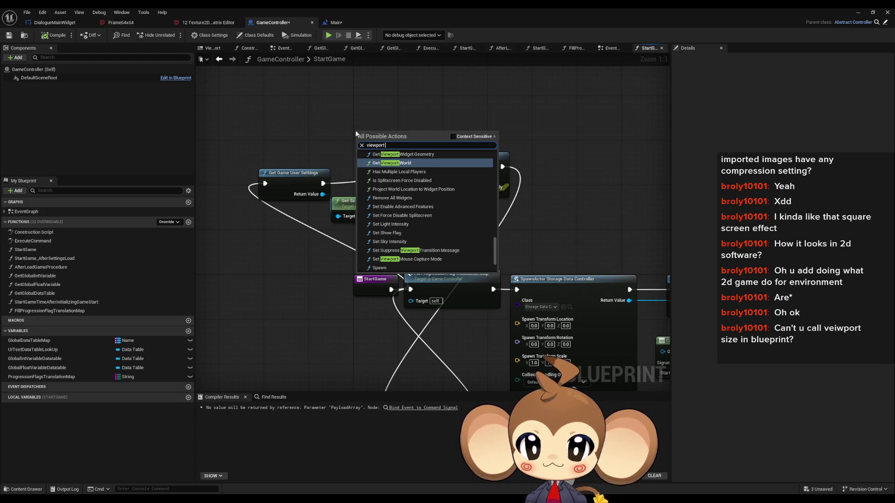
type(" si")
key("Return")
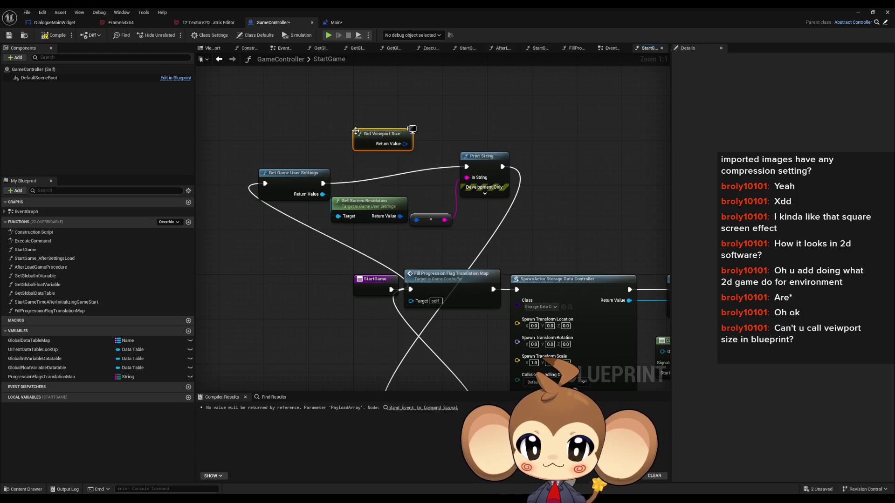
mouse_move(402, 151)
left_mouse_down()
mouse_move(374, 137)
mouse_move(421, 217)
mouse_move(448, 205)
mouse_move(415, 117)
mouse_move(467, 177)
left_mouse_up()
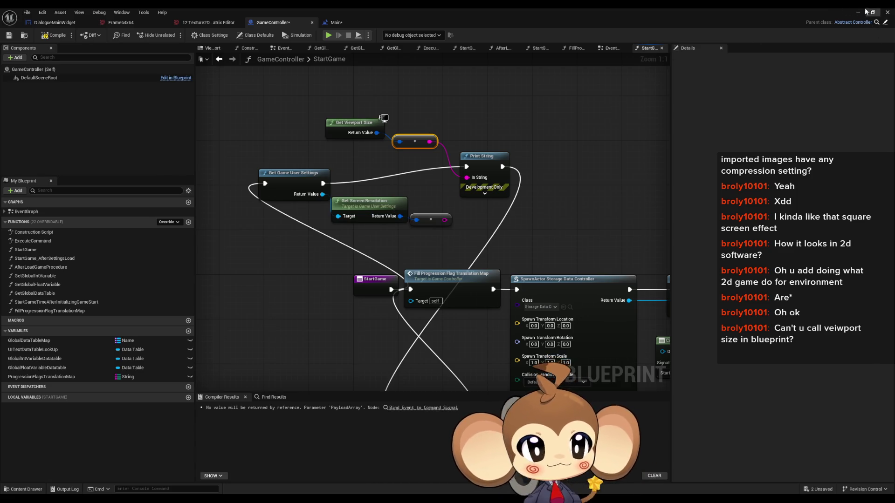
Step: Test-play to check the logged Y value, then select the Get Viewport Size and Print String nodes
key("alt+p")
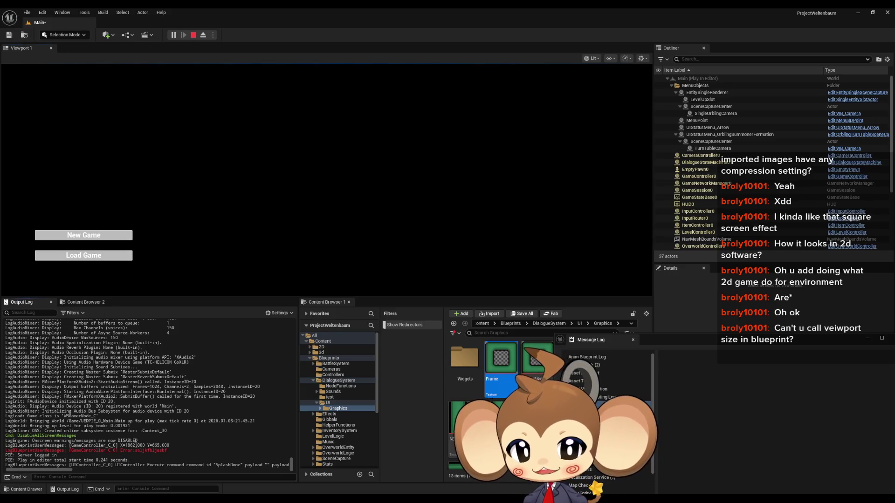
left_click_drag(136, 445, 160, 445)
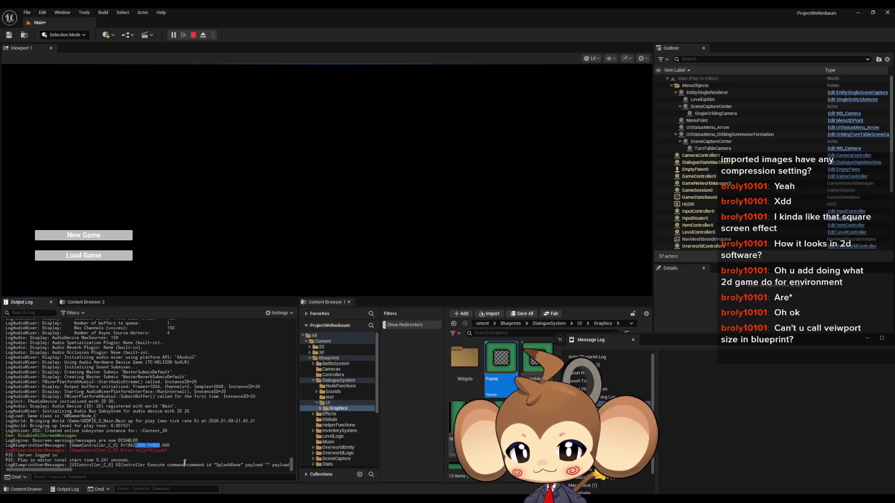
left_click(193, 36)
mouse_move(303, 499)
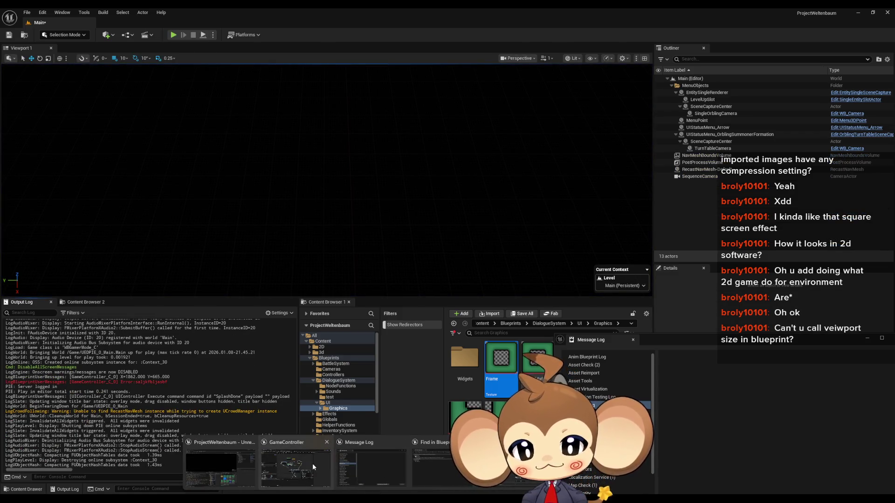
left_click(313, 466)
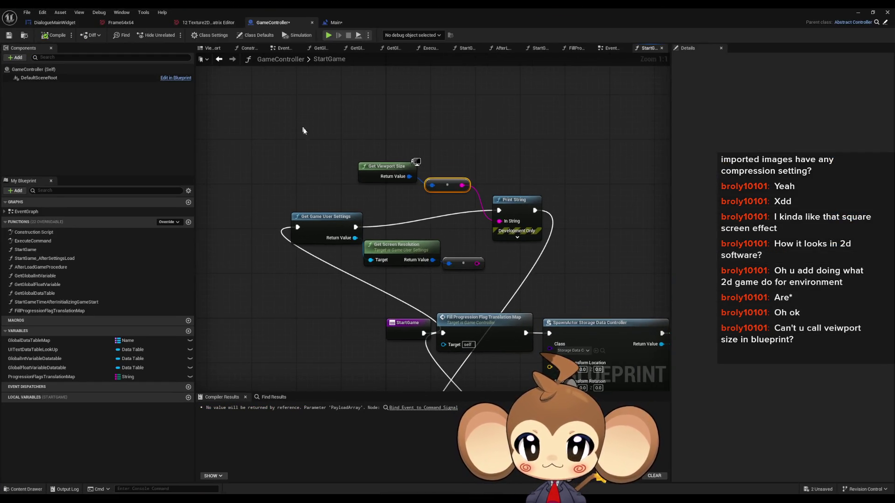
left_click(377, 163)
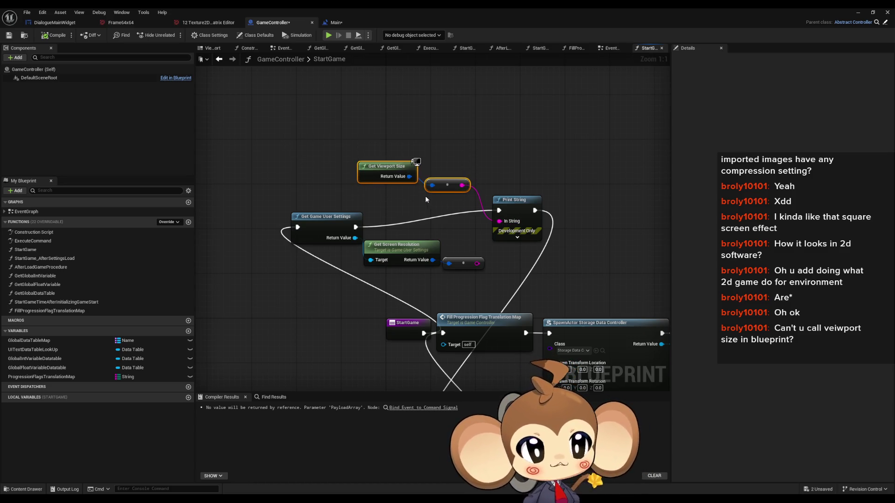
left_click(426, 212)
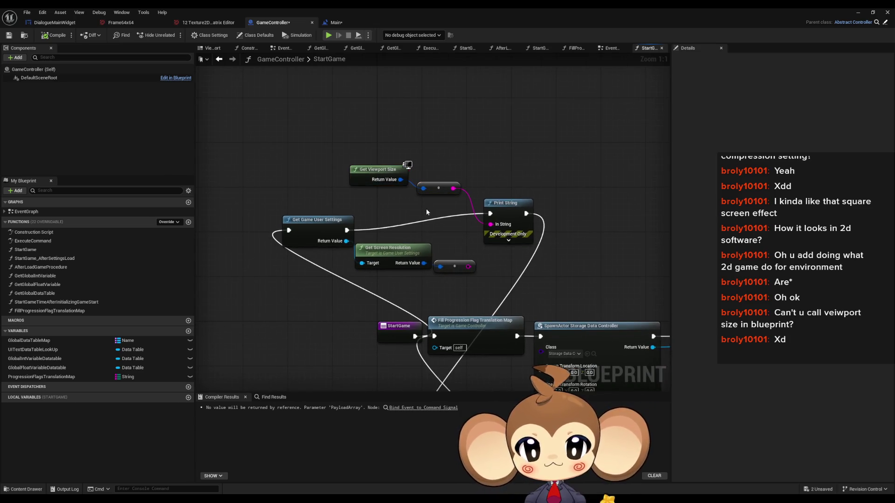
mouse_move(350, 132)
left_mouse_down()
mouse_move(470, 196)
mouse_move(534, 245)
left_mouse_up()
left_click(498, 133)
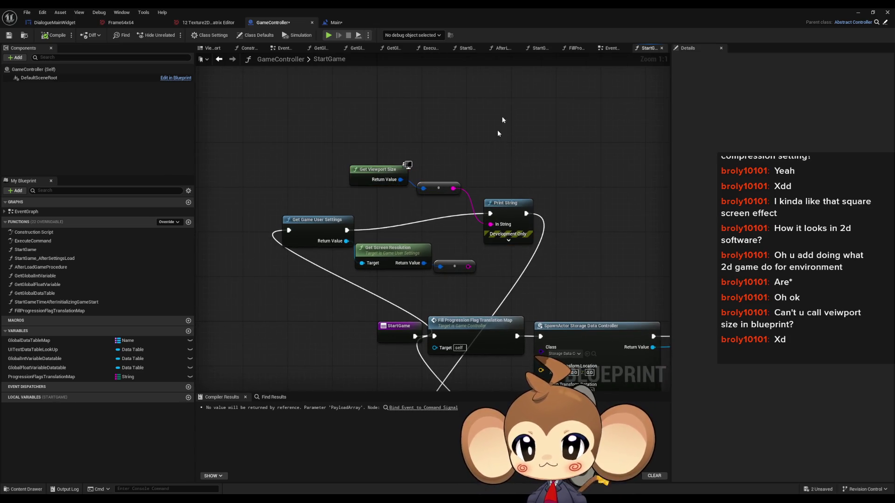
Step: Float the blueprint editor, close the Message Log, and open InputRouter from the Blueprints folder
double_click(467, 8)
mouse_move(542, 100)
left_mouse_down()
mouse_move(383, 50)
mouse_move(429, 51)
left_mouse_up()
left_click_drag(893, 341, 714, 366)
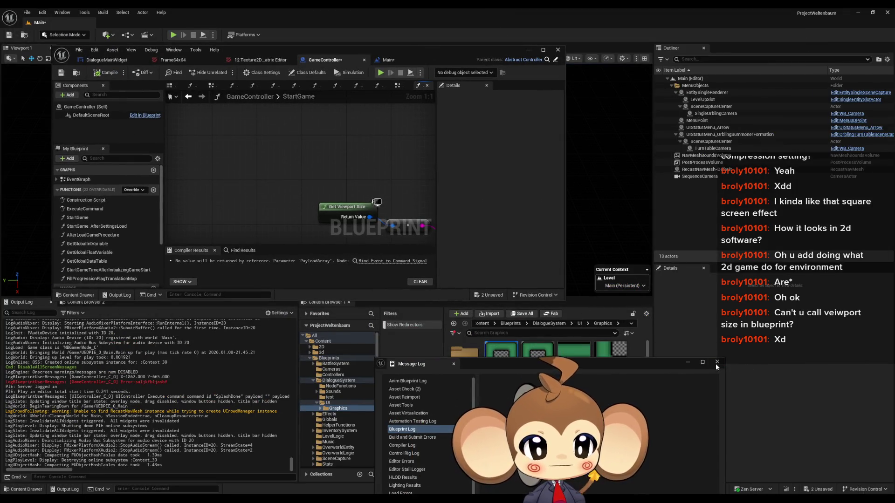
left_click(717, 362)
left_click(511, 324)
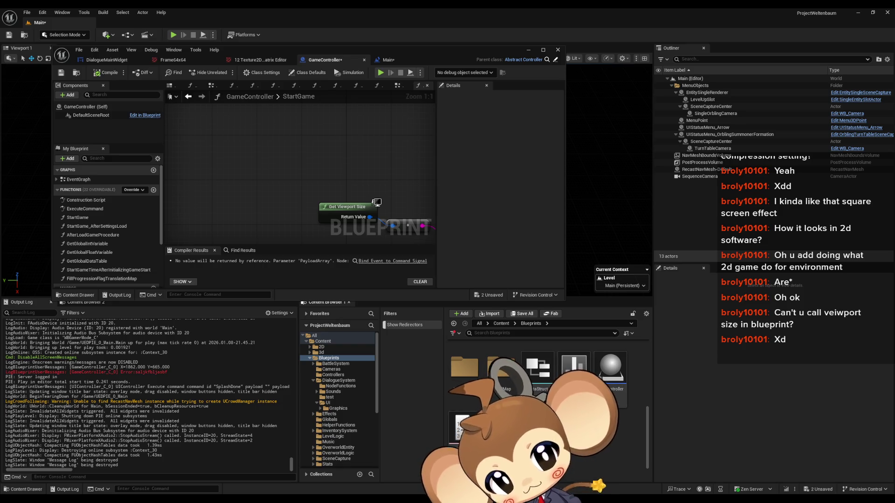
double_click(499, 431)
left_click_drag(336, 52, 464, 134)
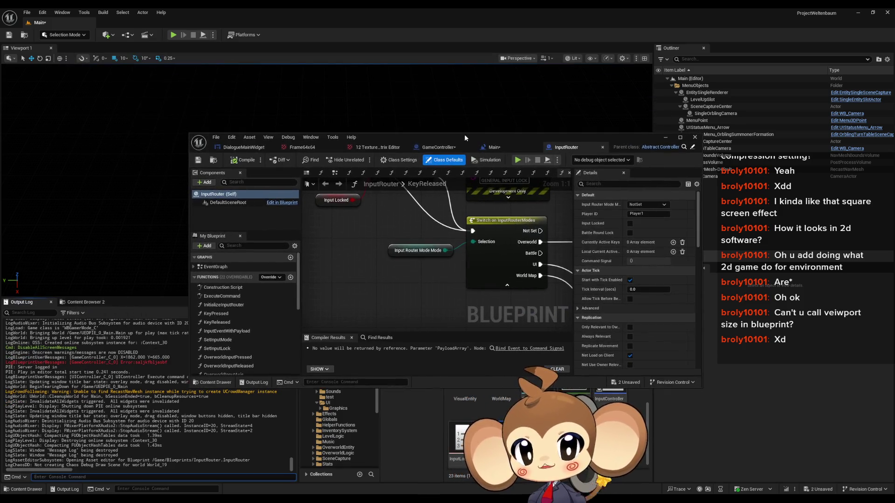
Step: Open InputRouter's OverworldInputPressed graph with the Switch on String cases in view
double_click(464, 136)
scroll(345, 339, "down", 5)
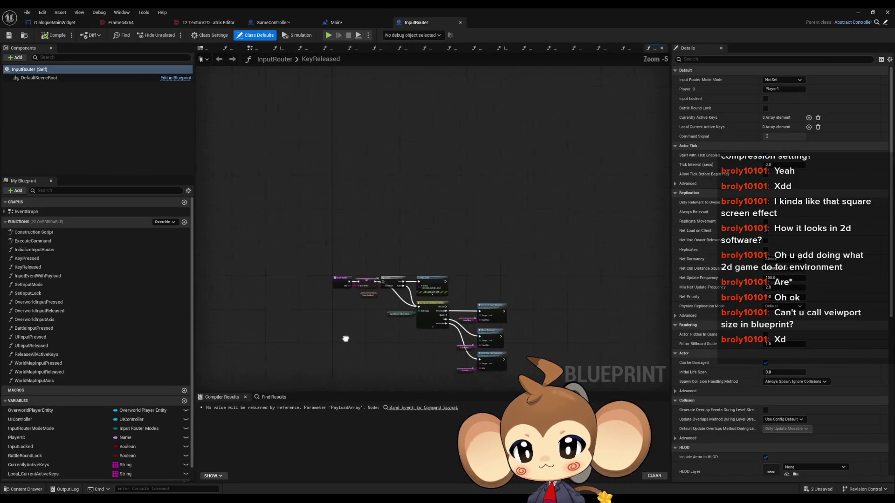
double_click(37, 260)
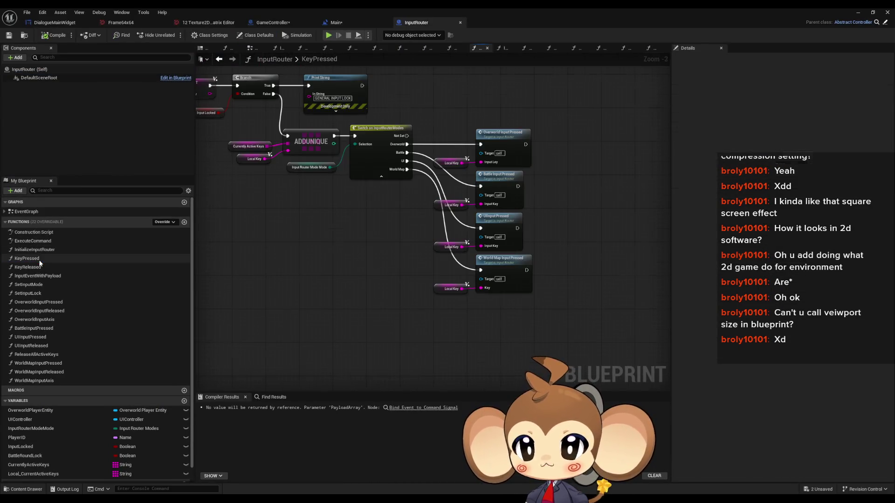
double_click(518, 178)
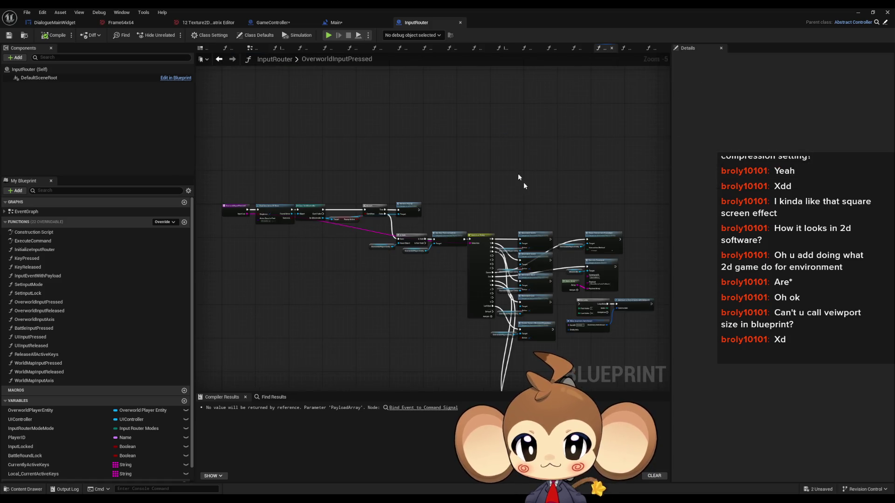
scroll(480, 236, "up", 4)
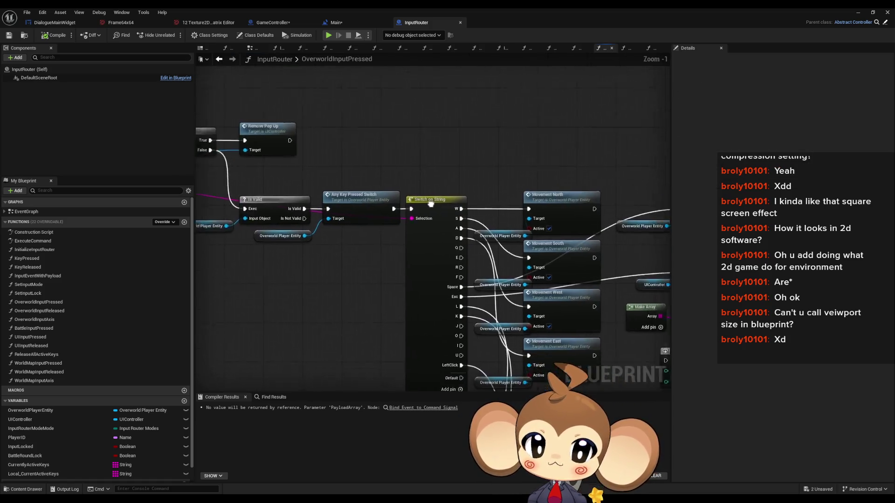
left_click_drag(431, 204, 395, 190)
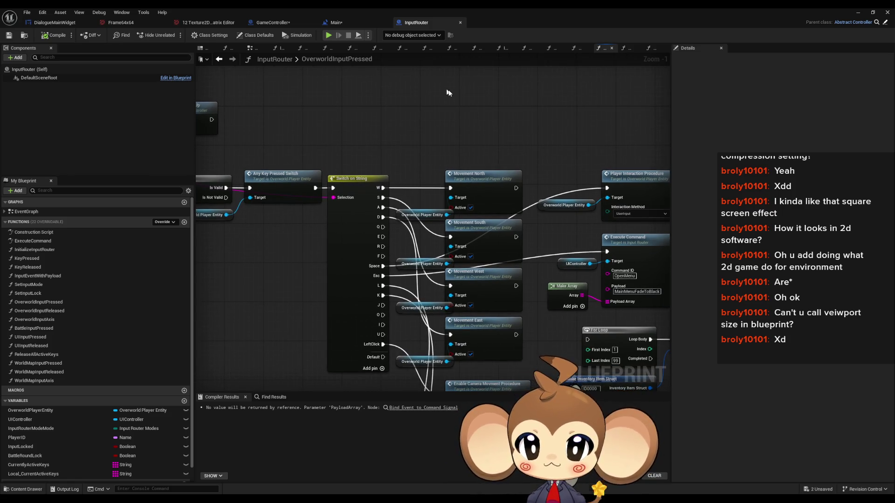
Step: Paste the viewport-size print nodes and wire the Switch on String U case into Print String
key("ctrl+v")
mouse_move(553, 115)
left_mouse_down()
mouse_move(409, 339)
mouse_move(383, 334)
left_mouse_up()
left_click(873, 12)
left_click(692, 18)
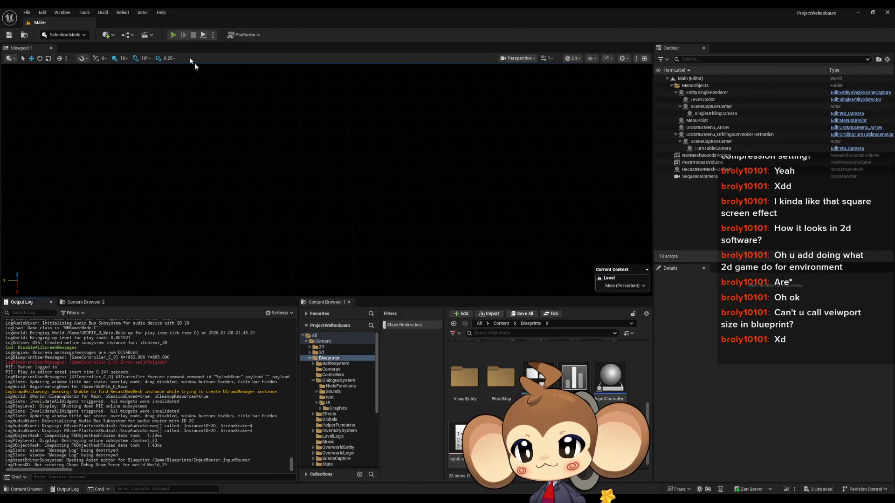
Step: Start a test run from the title menu and enlarge the game viewport by narrowing the Outliner
key("alt+p")
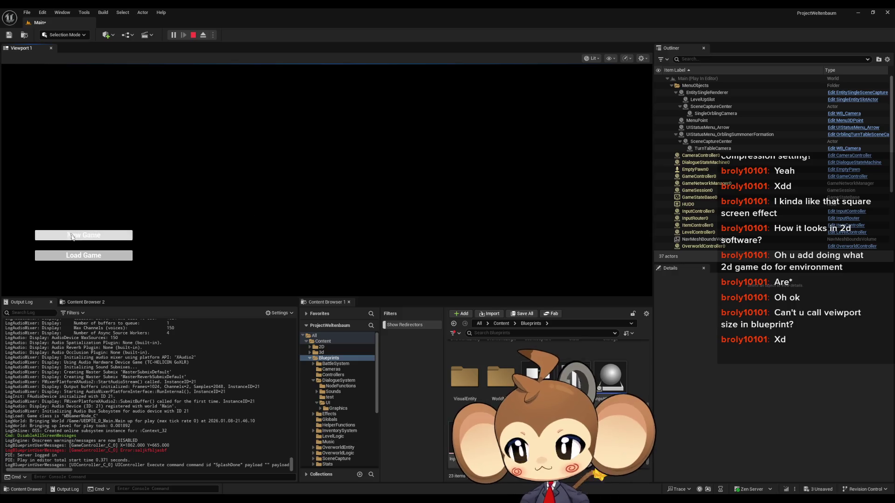
left_click(71, 253)
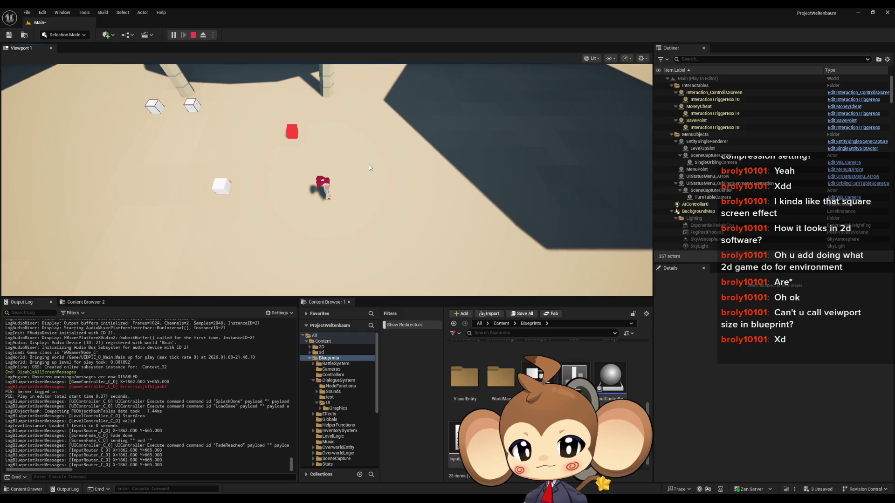
left_click_drag(654, 290, 591, 290)
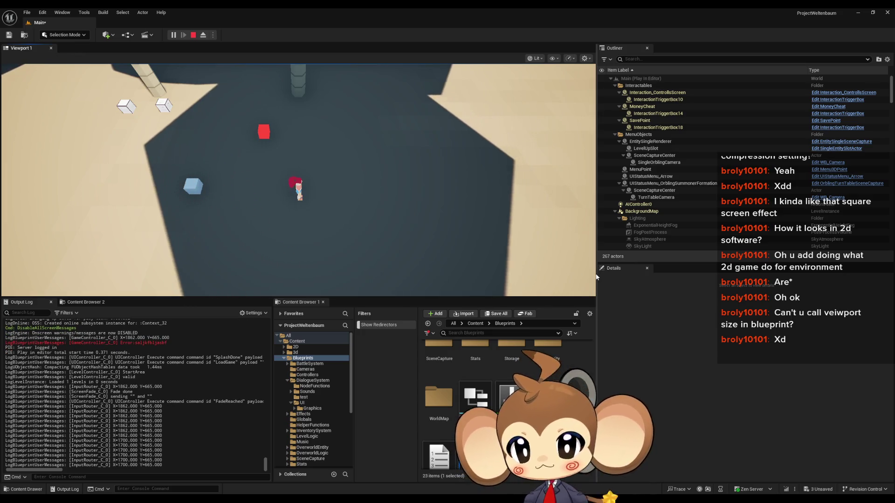
left_click_drag(598, 278, 657, 287)
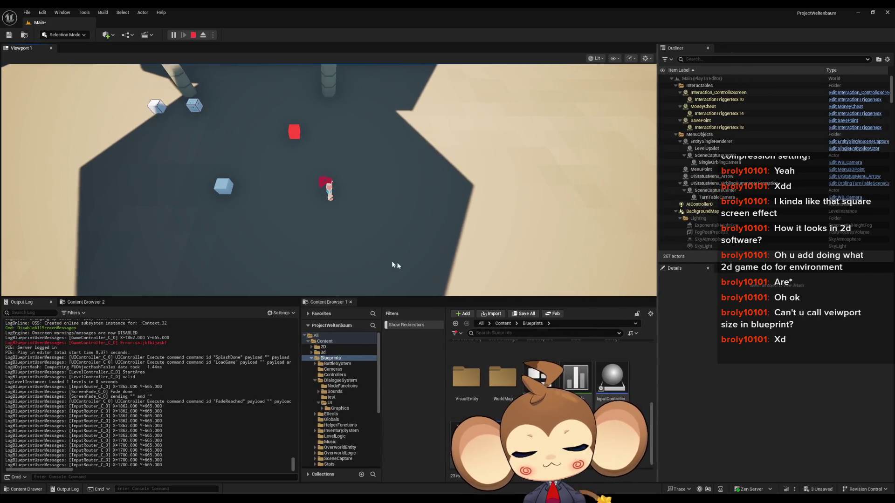
mouse_move(335, 297)
left_mouse_down()
mouse_move(335, 306)
mouse_move(335, 298)
left_mouse_up()
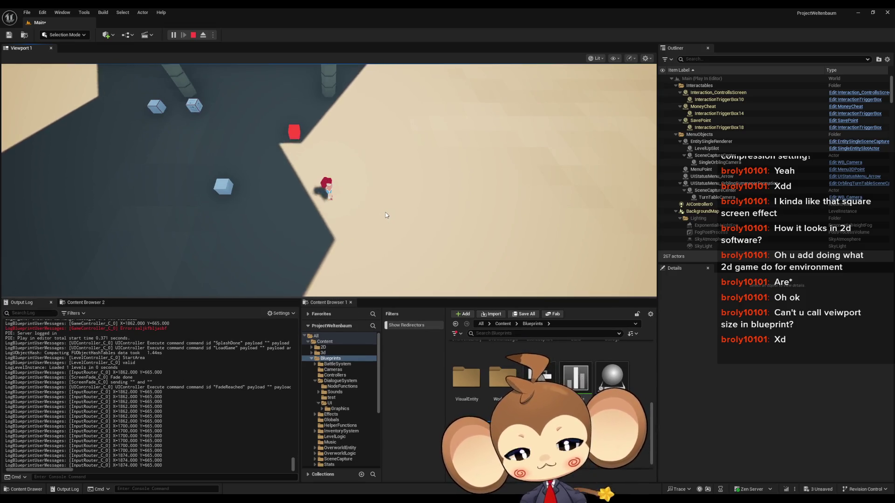
Step: Toggle immersive mode with F11, note the logged 2560×1392 viewport size, and stop play
key("F11")
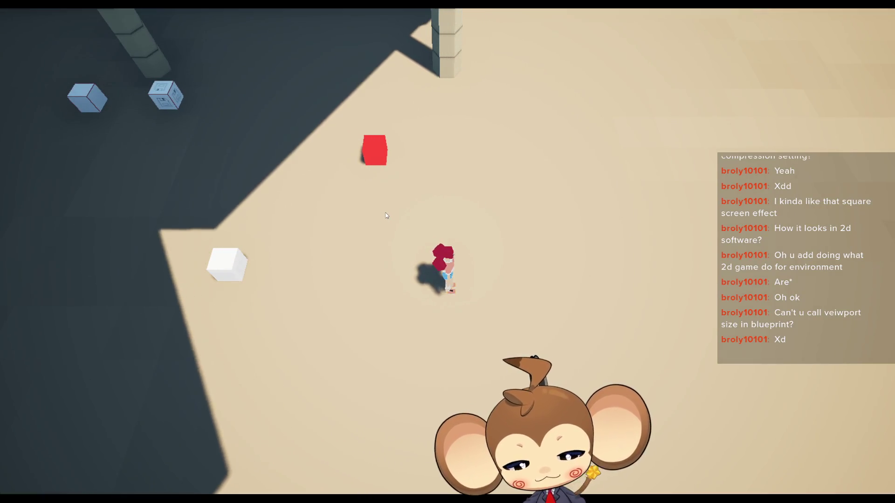
key("F11")
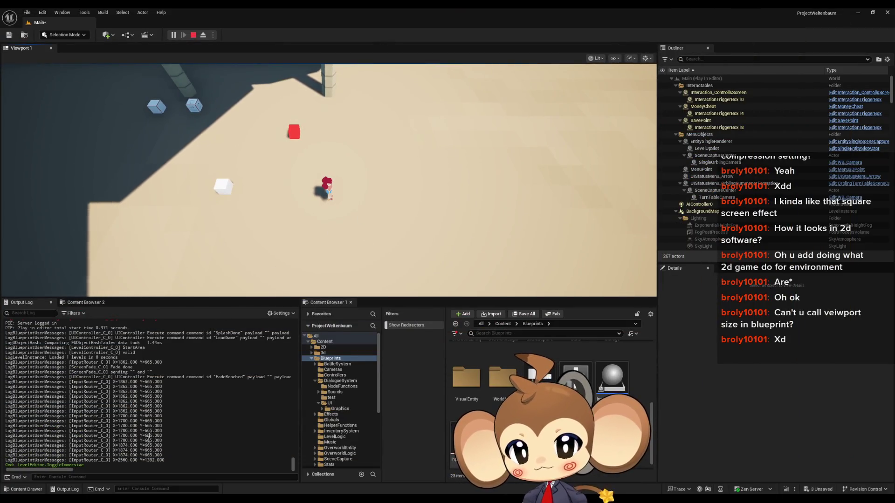
left_click_drag(165, 460, 118, 460)
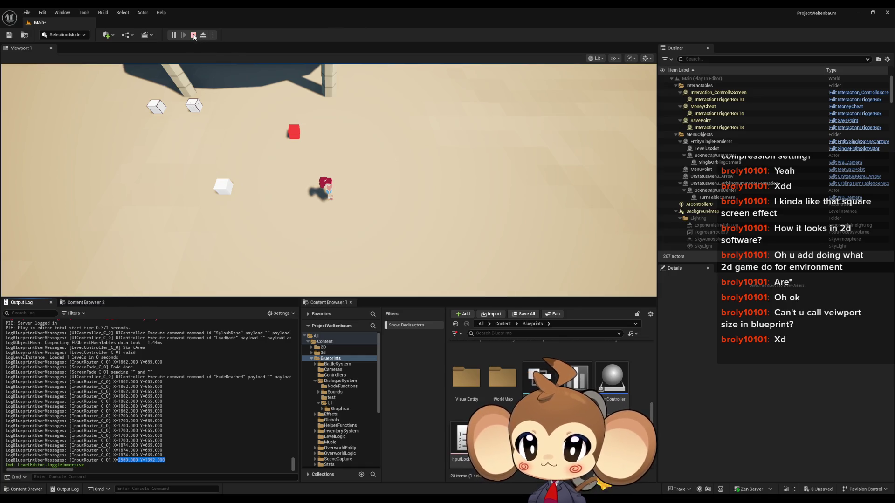
left_click(193, 35)
mouse_move(374, 498)
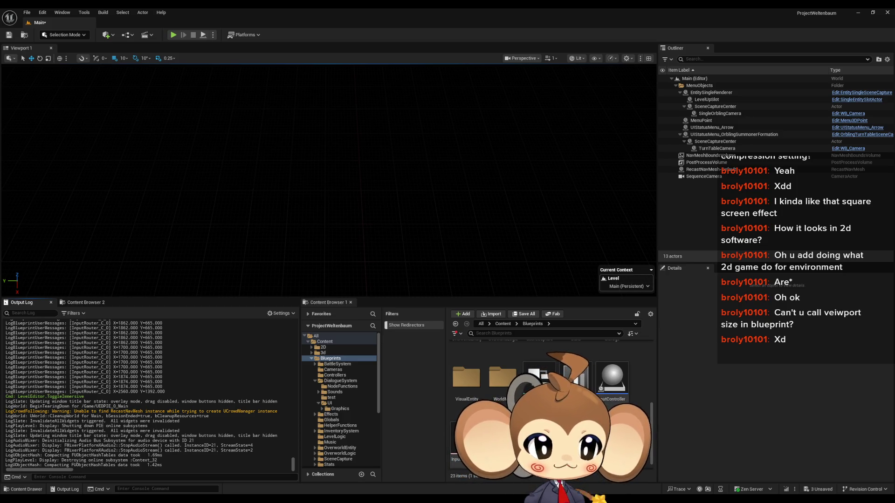
key("alt+Tab")
Step: Delete the pasted screenshot, fill the canvas black, and adjust the pencil stroke size
scroll(290, 216, "down", 2)
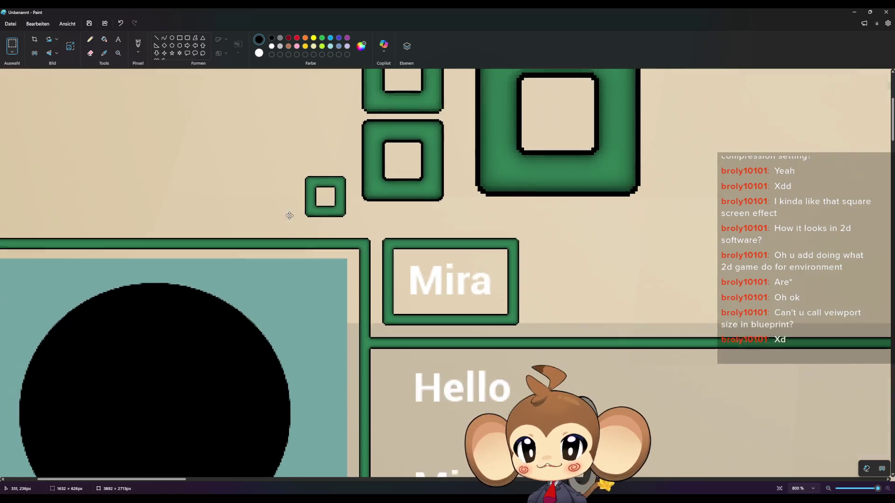
scroll(290, 215, "down", 10)
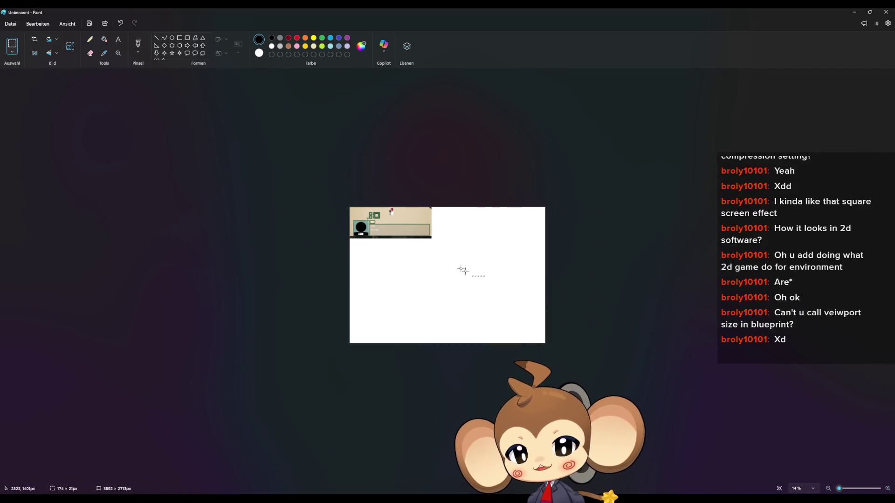
left_click_drag(463, 270, 349, 207)
key("Delete")
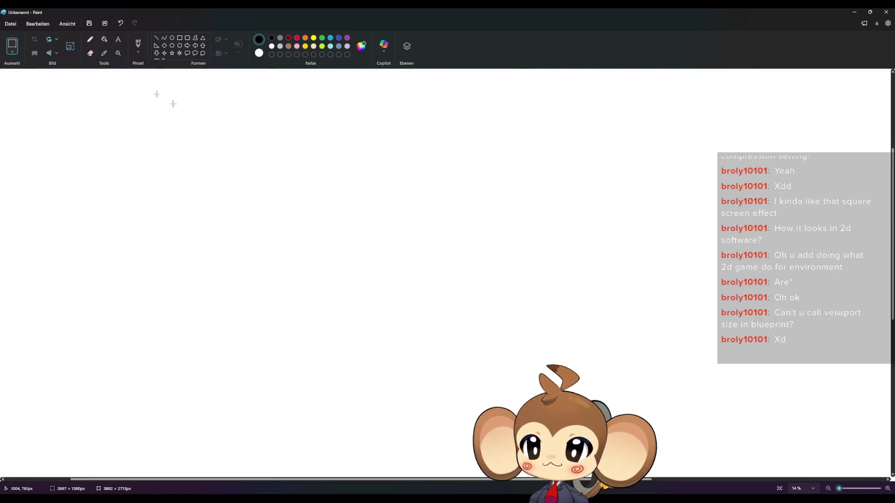
left_click(90, 39)
scroll(394, 197, "up", 5)
left_click(104, 39)
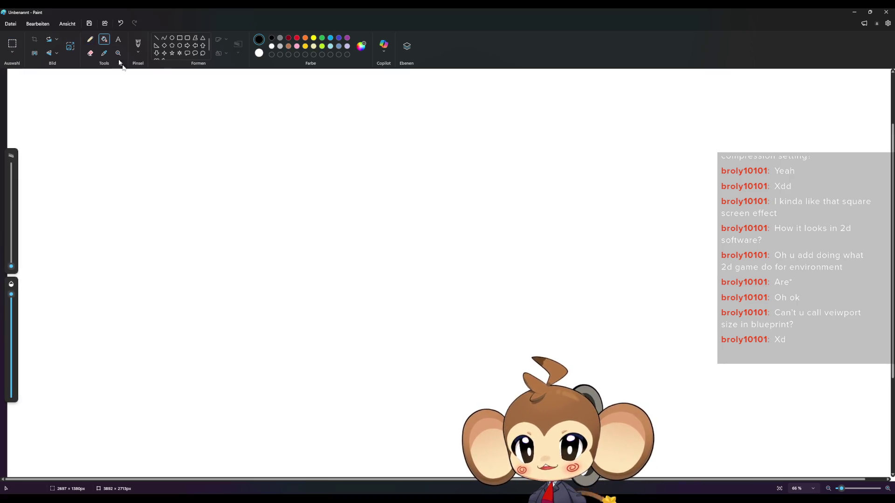
left_click(122, 80)
left_click(90, 39)
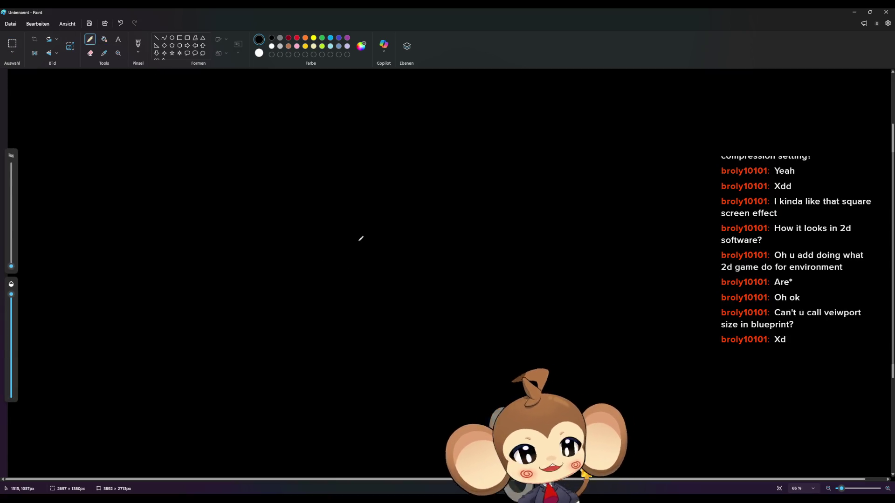
left_click_drag(14, 265, 12, 262)
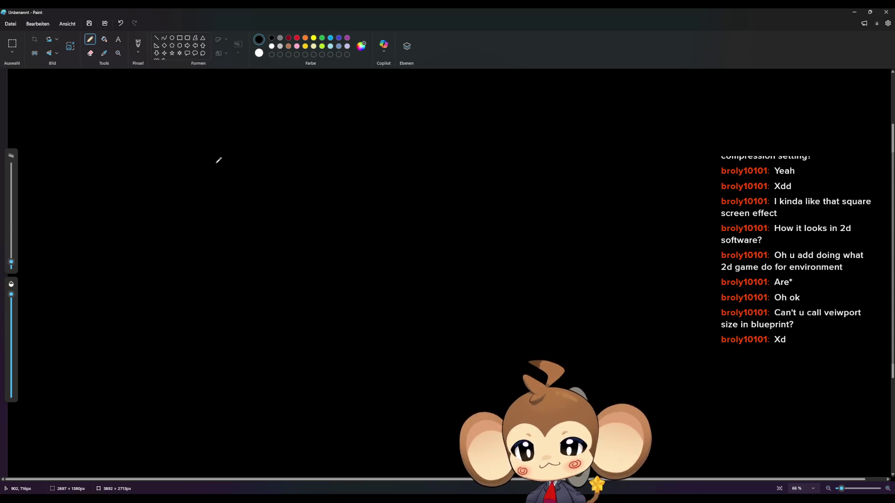
Step: Handwrite '1920x1080 DPI 1' across the top of the canvas
left_click_drag(224, 173, 246, 192)
left_click_drag(262, 170, 266, 184)
mouse_move(283, 170)
left_mouse_down()
mouse_move(295, 164)
mouse_move(321, 177)
left_mouse_up()
left_click_drag(352, 156, 409, 178)
mouse_move(432, 161)
left_mouse_down()
mouse_move(424, 169)
mouse_move(433, 163)
left_mouse_up()
mouse_move(470, 161)
left_mouse_down()
mouse_move(463, 170)
mouse_move(494, 164)
left_mouse_up()
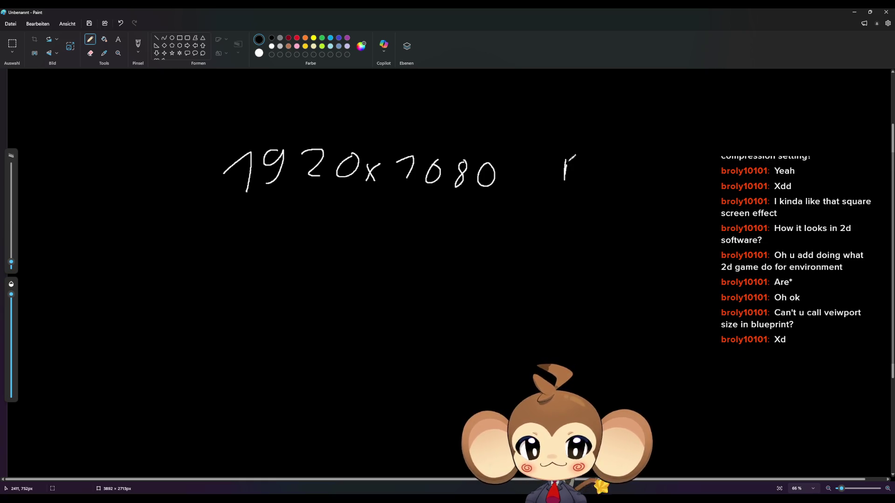
left_click_drag(576, 156, 564, 178)
left_click_drag(593, 159, 604, 168)
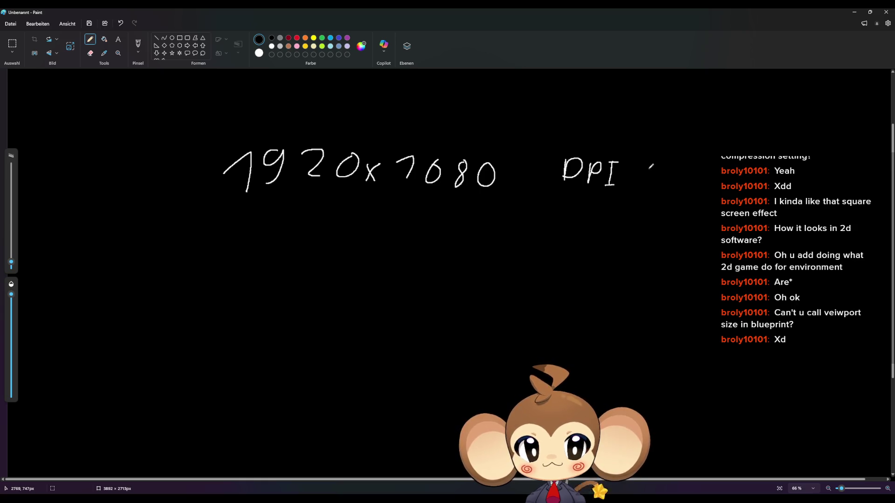
Step: Handwrite the second resolution '2560 x 1392' below the first
left_click_drag(216, 275, 231, 306)
mouse_move(260, 270)
left_mouse_down()
mouse_move(277, 270)
mouse_move(249, 295)
left_mouse_up()
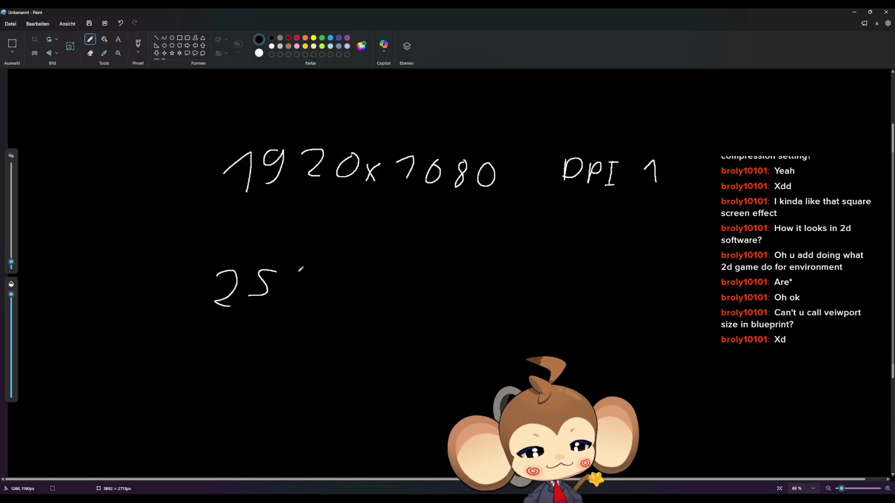
left_click_drag(301, 269, 292, 292)
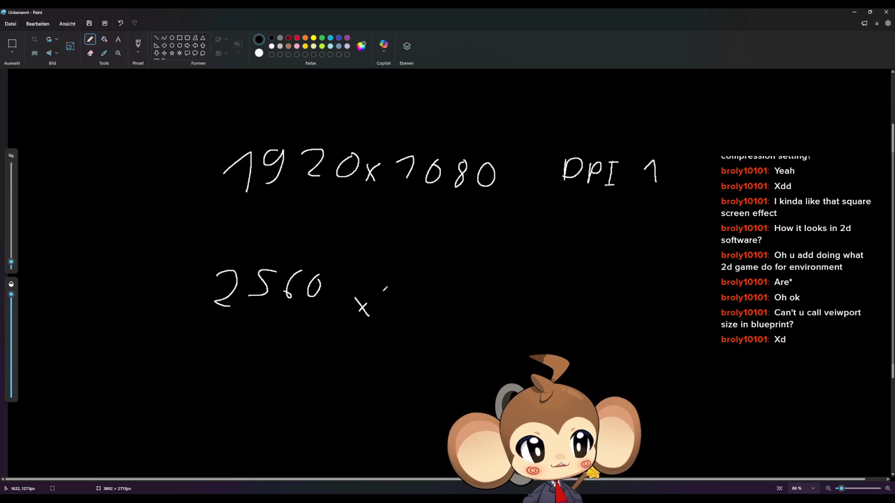
left_click_drag(403, 282, 407, 301)
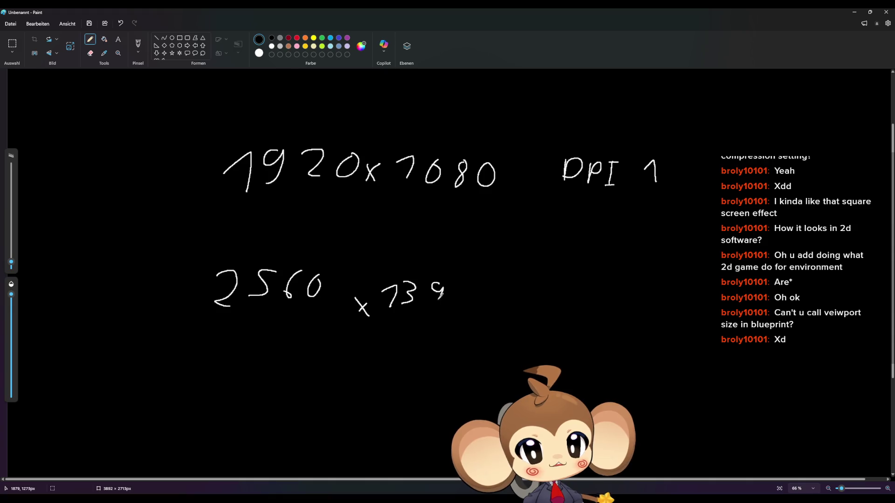
left_click_drag(463, 288, 459, 306)
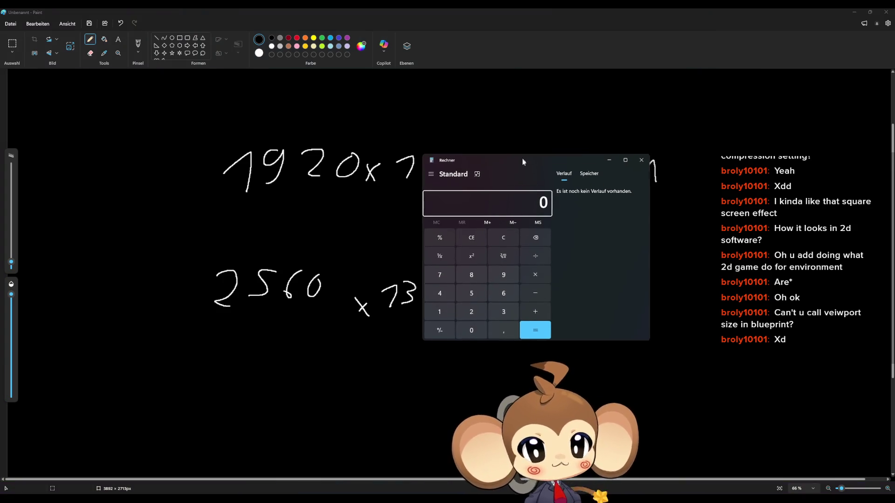
Step: Move the Calculator off the notes and compute 2560 ÷ 1398
mouse_move(521, 157)
left_mouse_down()
mouse_move(235, 268)
mouse_move(197, 258)
mouse_move(174, 225)
mouse_move(135, 205)
mouse_move(512, 229)
mouse_move(597, 209)
mouse_move(587, 237)
left_mouse_up()
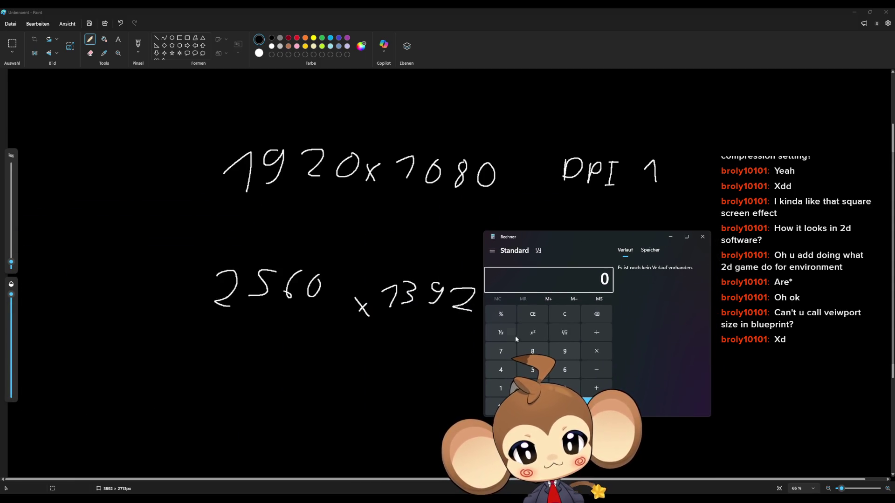
type("2.5")
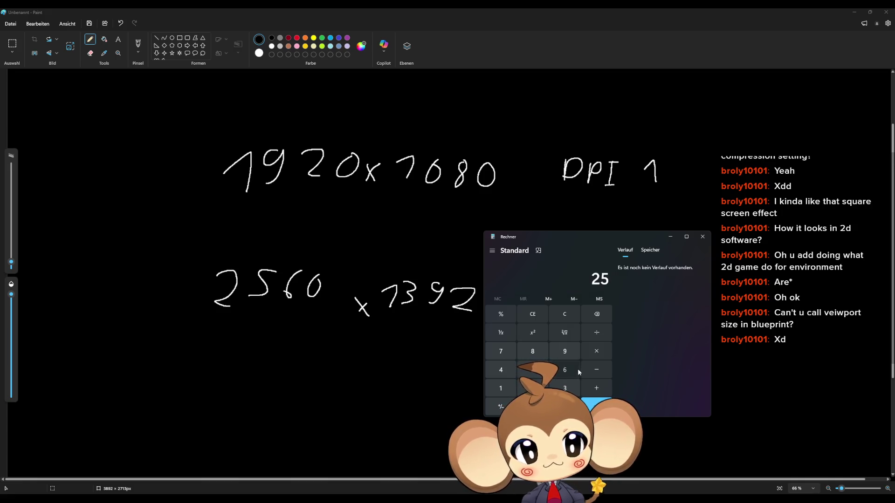
type("60")
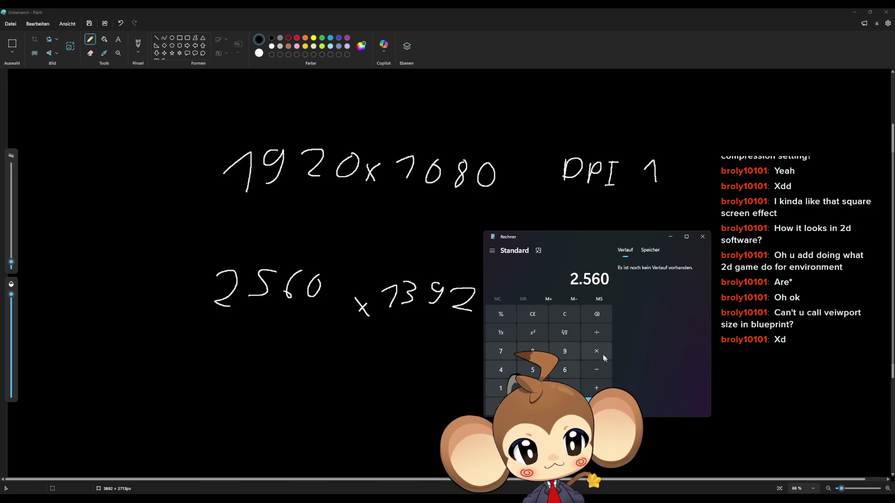
left_click(600, 333)
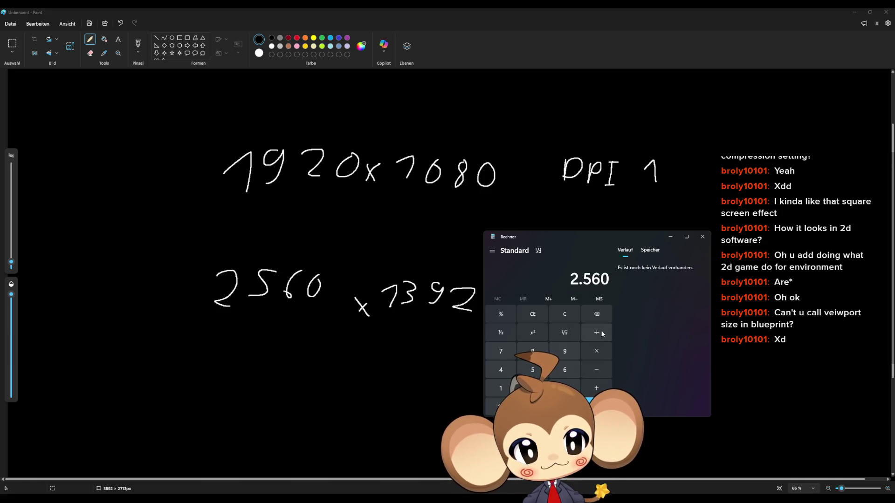
left_click(496, 393)
left_click(564, 389)
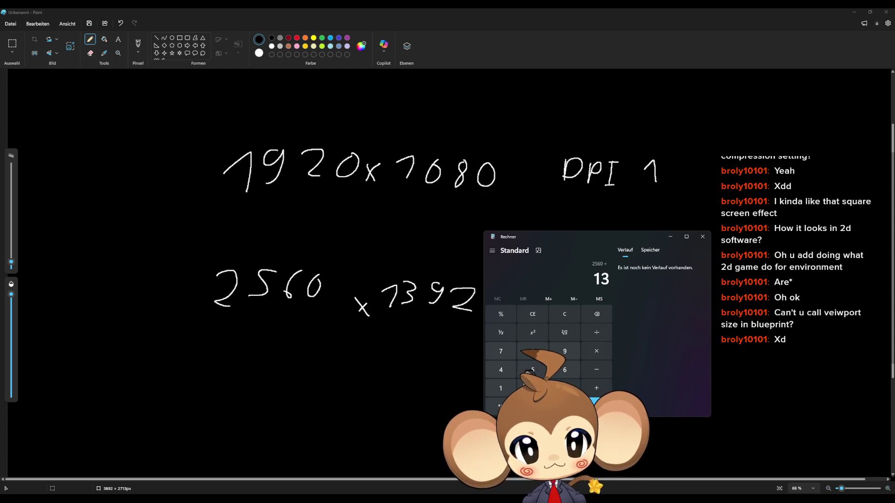
left_click(552, 352)
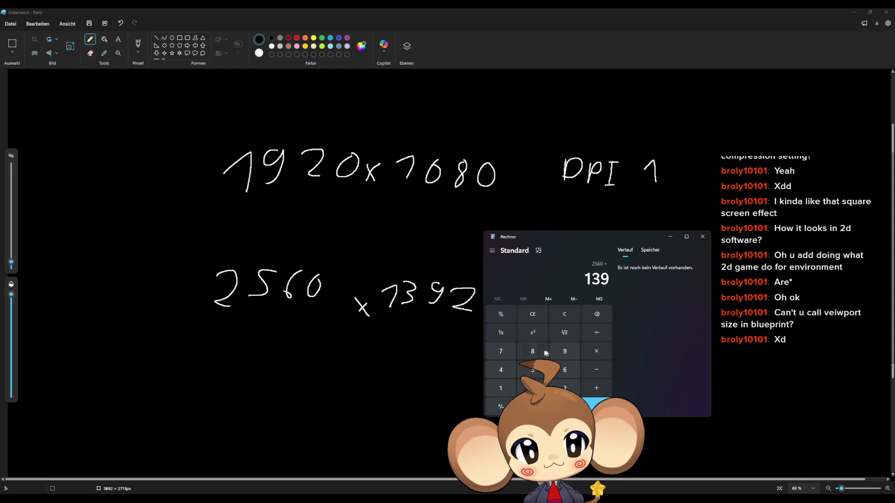
left_click(533, 352)
left_click(597, 404)
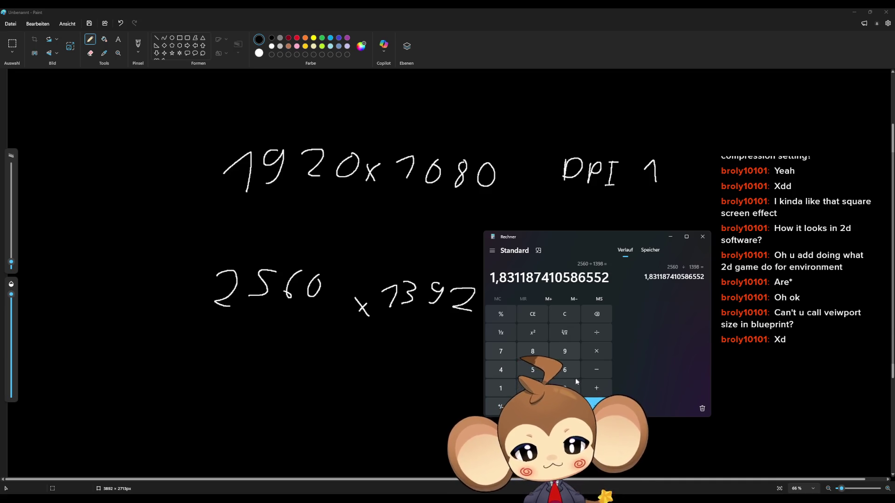
Step: Mark digits on the handwritten 2560 x 1392, undoing stray strokes, and start entering 1920
left_click_drag(282, 276, 281, 282)
left_click_drag(304, 276, 303, 281)
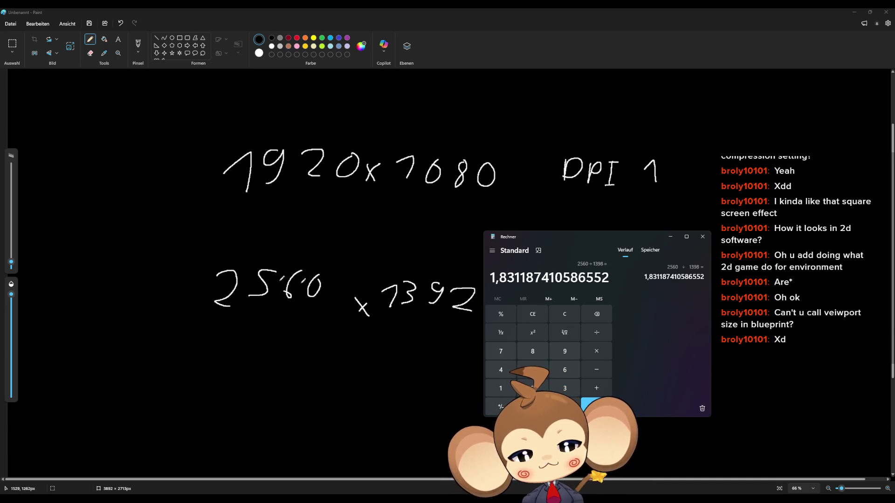
key("ctrl+z")
key("ctrl+z")
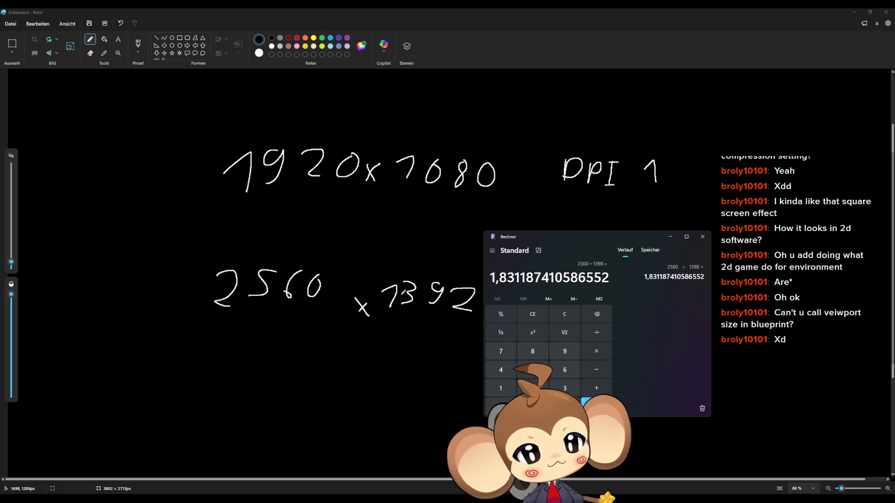
left_click_drag(366, 300, 369, 295)
left_click_drag(371, 301, 374, 297)
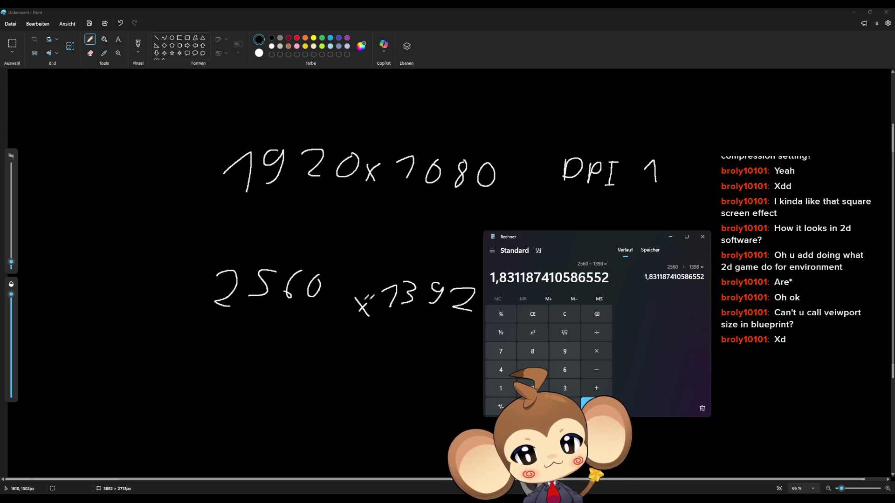
key("ctrl+z")
key("ctrl+z")
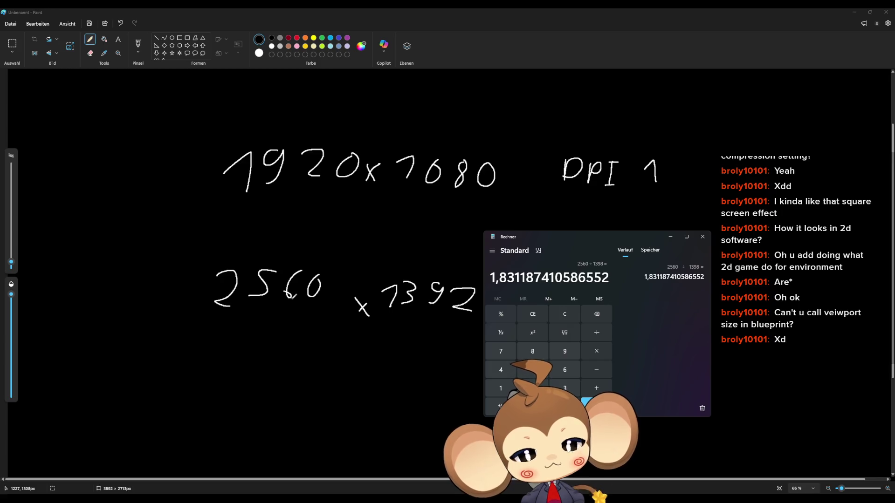
left_click_drag(302, 293, 304, 295)
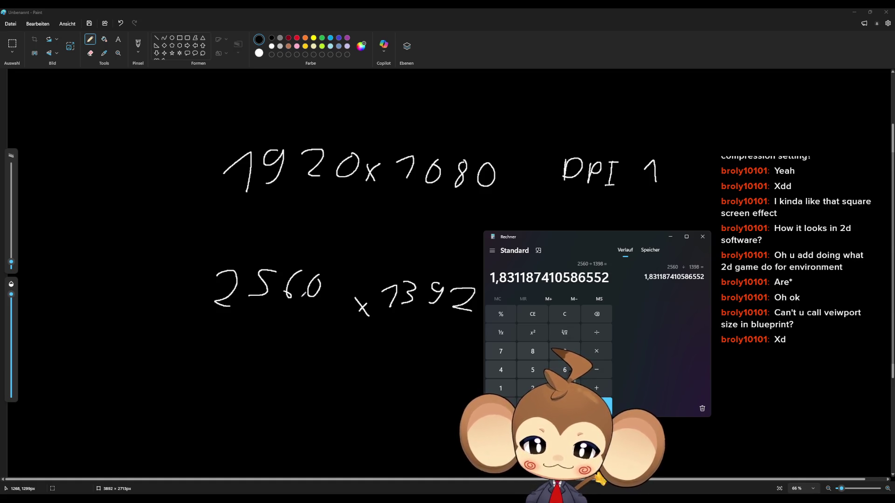
left_click(502, 393)
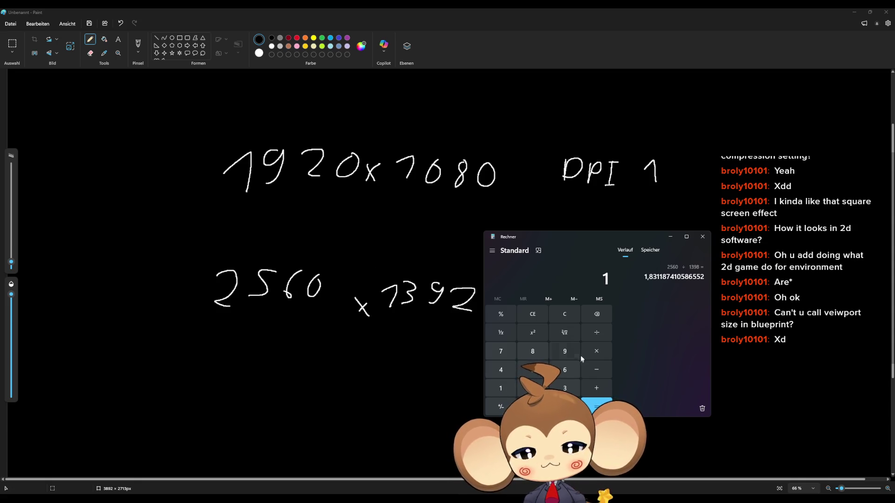
Step: Finish entering 1920 and divide it by 16 in Calculator
left_click(565, 351)
left_click(533, 388)
left_click(533, 407)
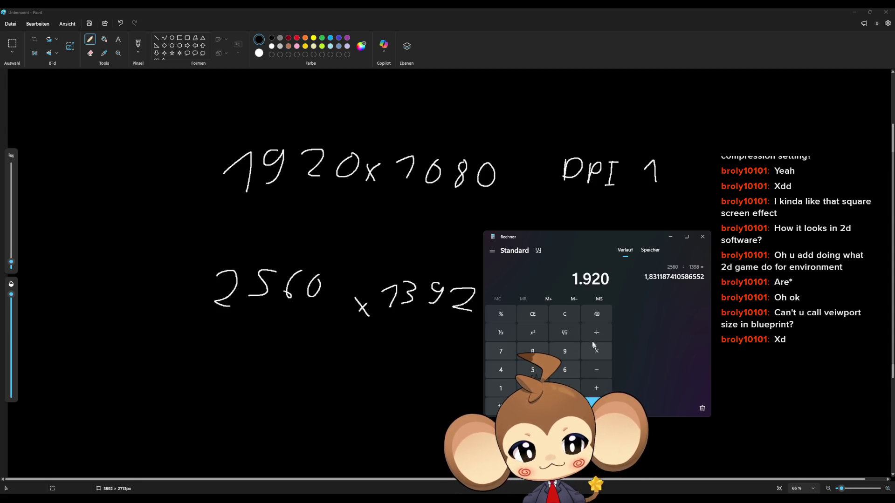
left_click(513, 388)
left_click(564, 370)
left_click(597, 407)
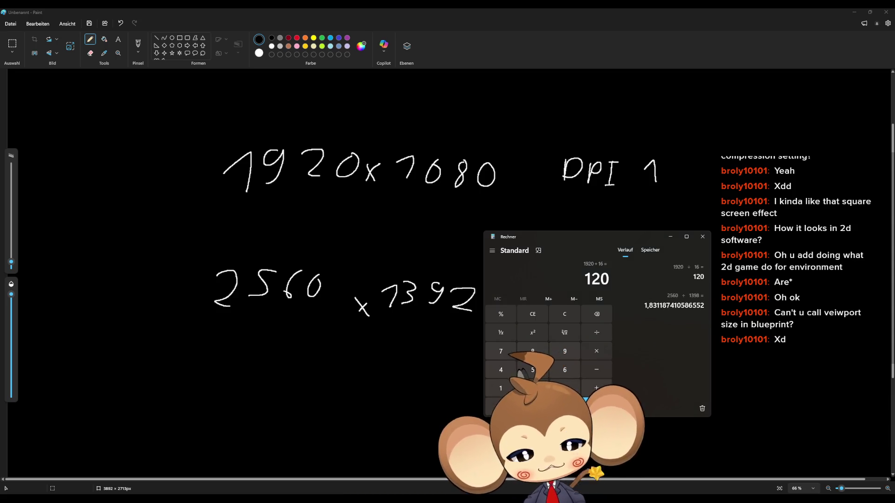
Step: Calculate 1080 ÷ 9
left_click(497, 392)
left_click(533, 406)
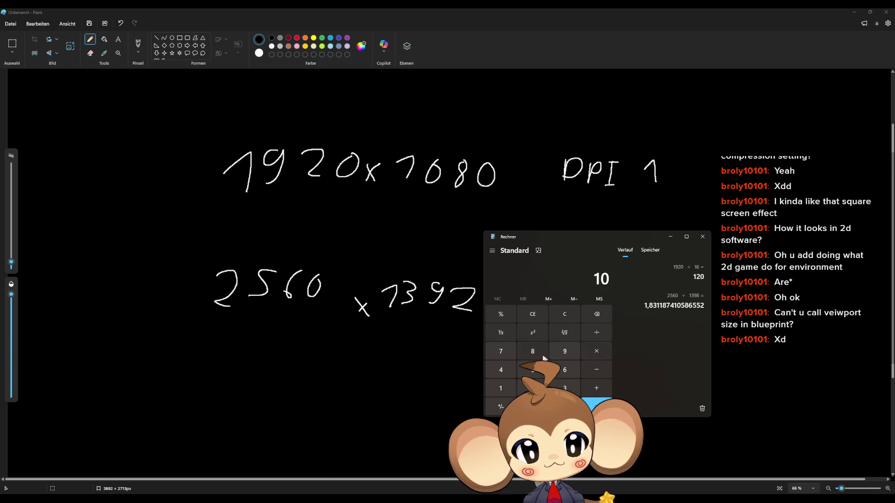
left_click(533, 351)
left_click(533, 407)
left_click(597, 332)
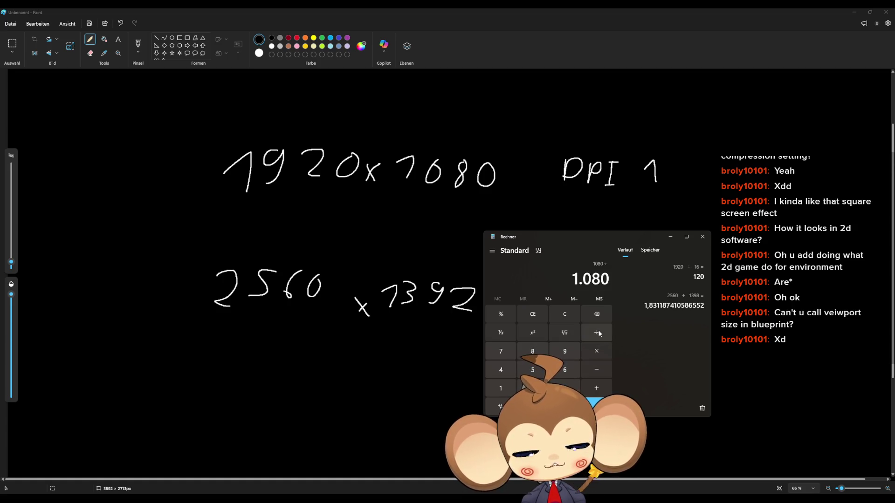
type("9")
key("Return")
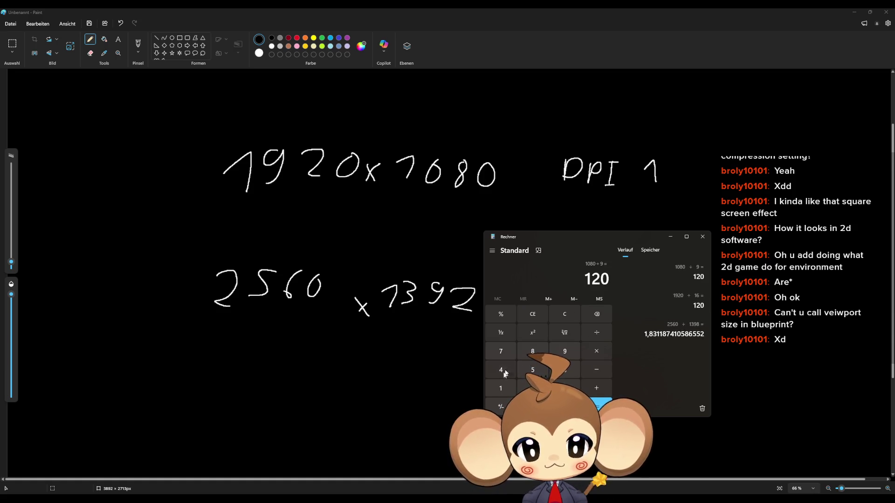
Step: Calculate 1920 ÷ 120 and 2560 ÷ 120
type("1")
type("920")
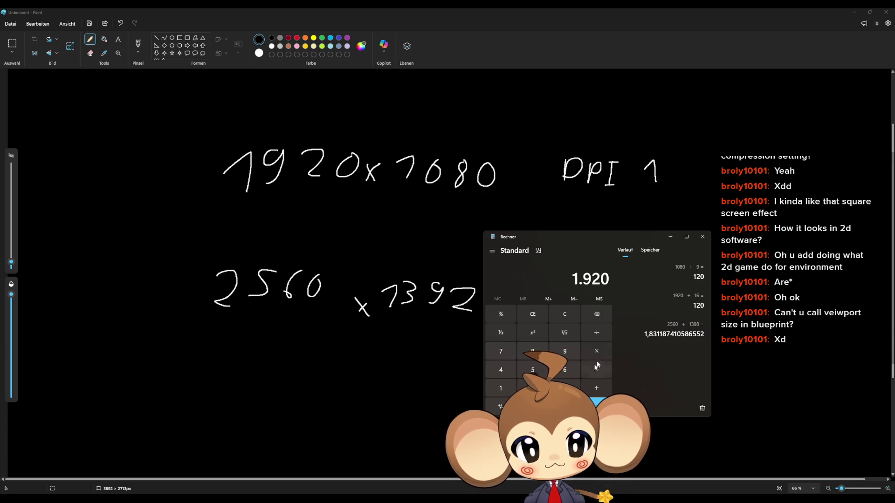
left_click(597, 332)
type("120")
left_click(591, 405)
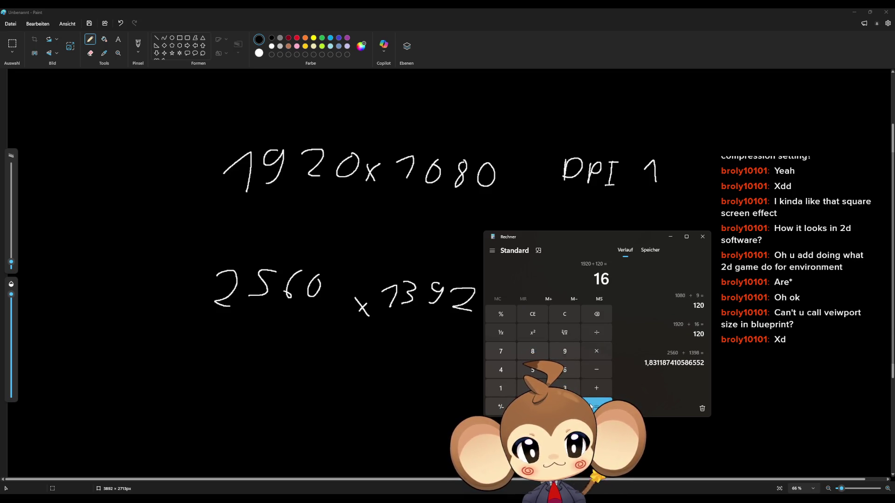
type("2560")
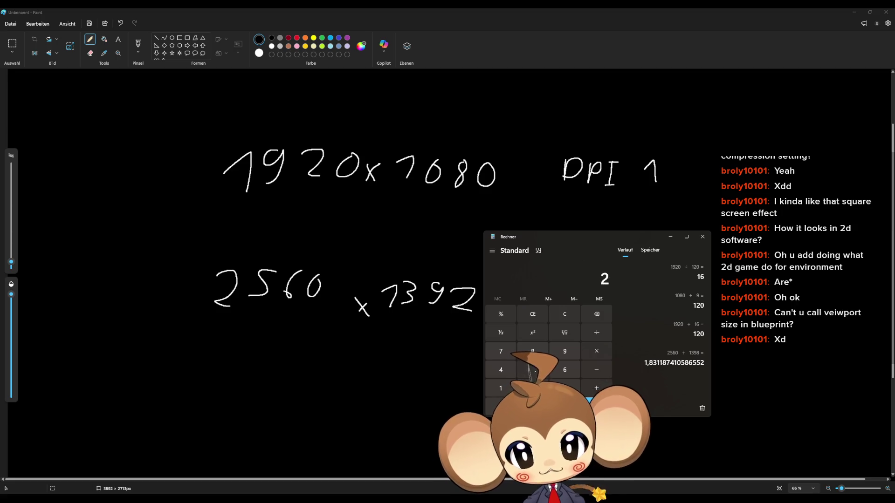
left_click(597, 332)
type("120")
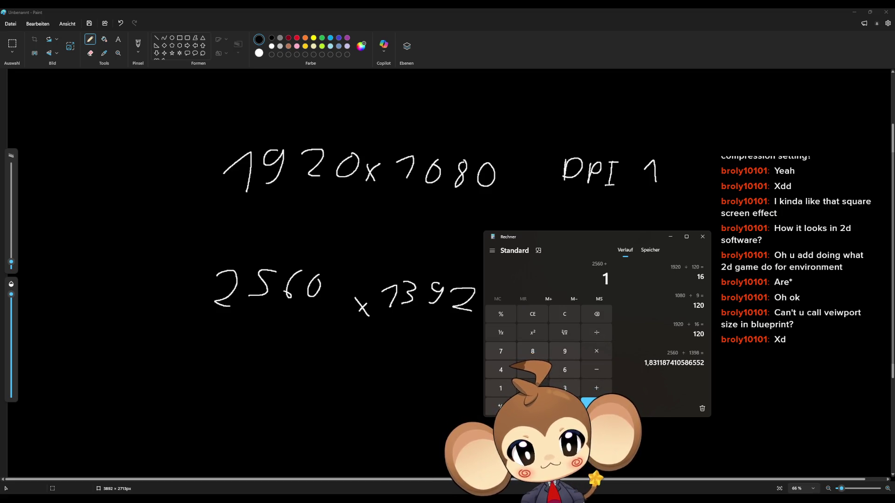
left_click(591, 403)
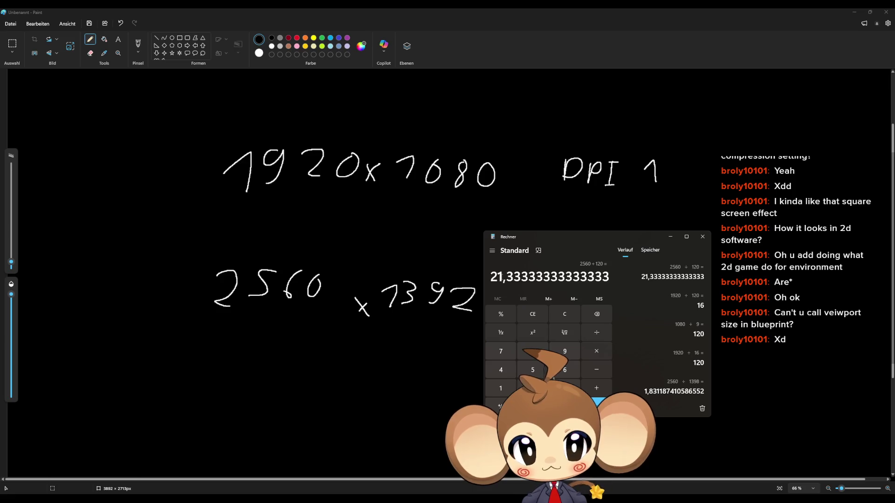
Step: Calculate 2560 ÷ 16, giving 160
type("2560")
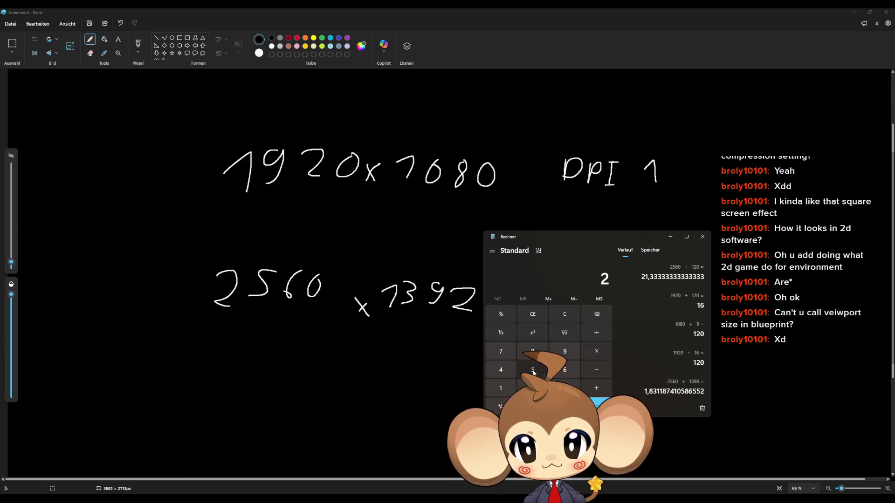
left_click(597, 333)
type("16")
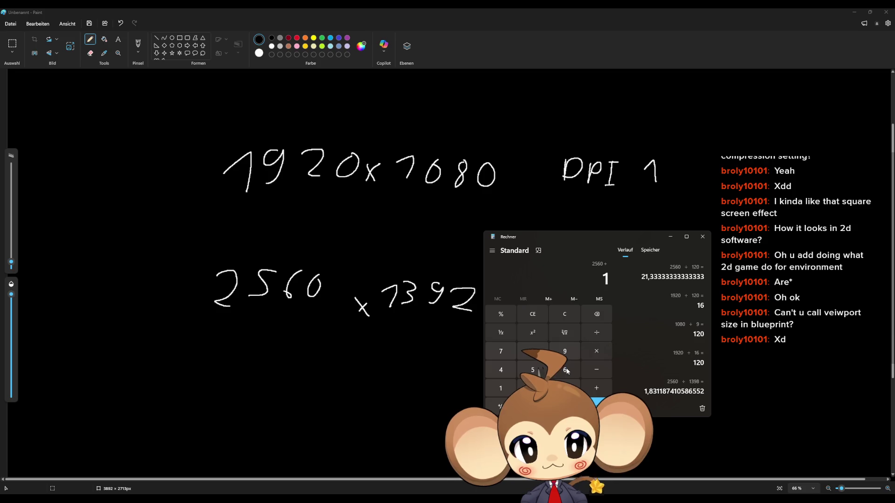
key("Return")
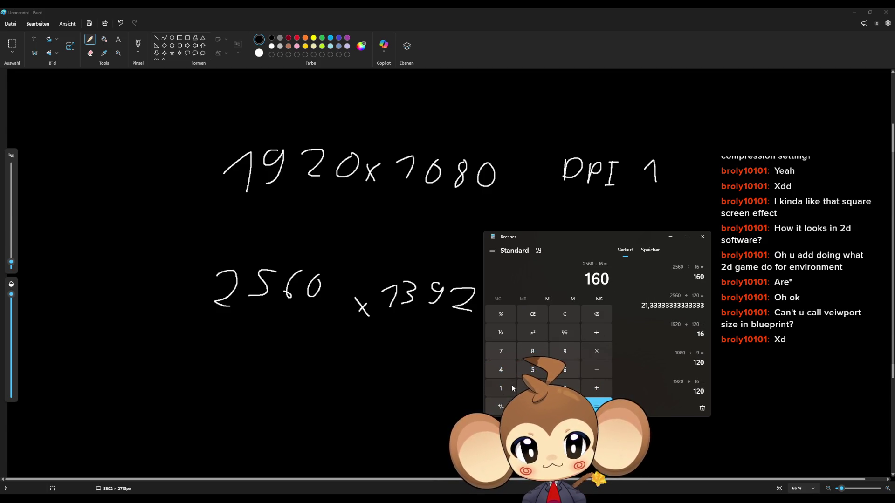
Step: Calculate 1392 ÷ 9
type("13")
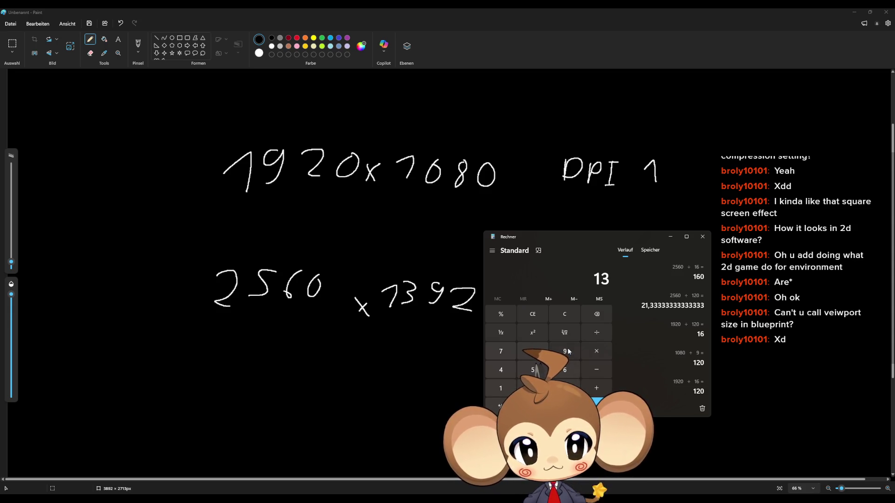
left_click(565, 351)
left_click(565, 388)
left_click(599, 334)
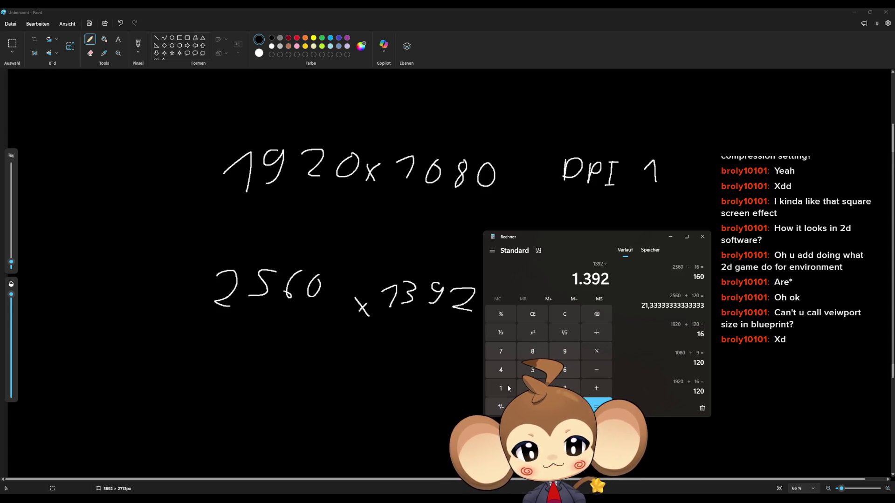
left_click(564, 351)
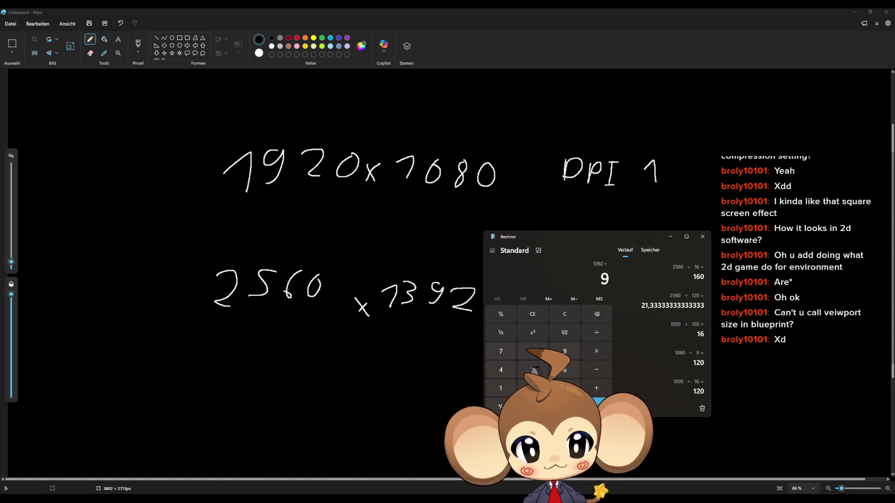
left_click(598, 405)
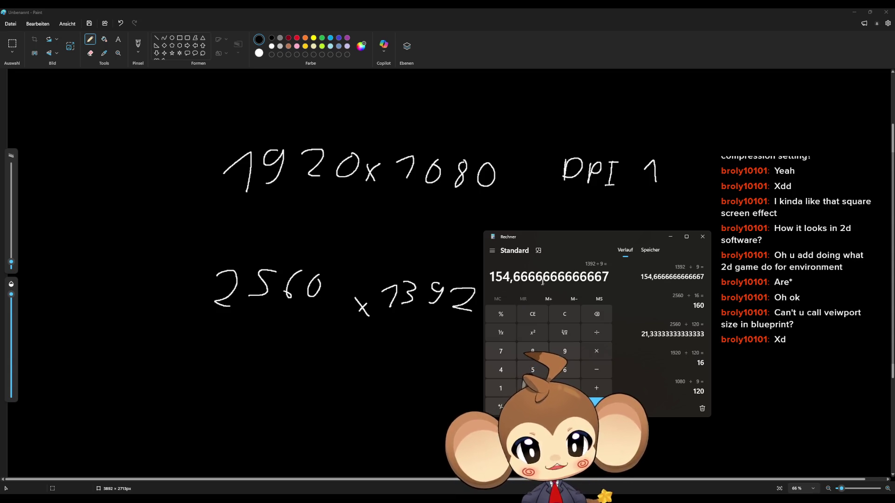
Step: Calculate 1400 ÷ 9
left_click(501, 387)
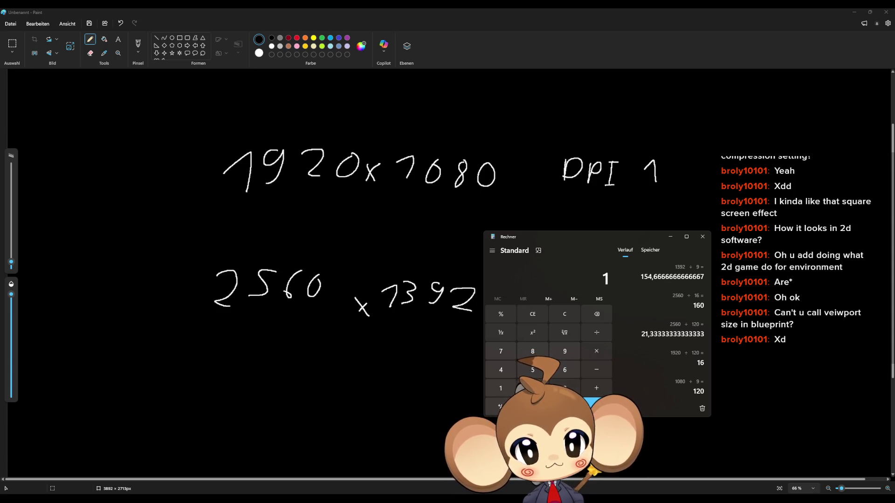
left_click(501, 370)
left_click(533, 406)
left_click(532, 406)
left_click(597, 332)
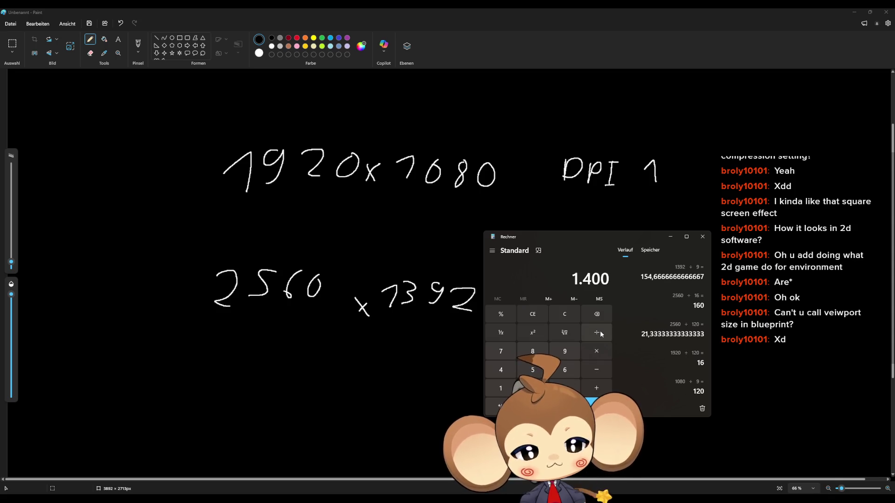
left_click(565, 351)
key("Return")
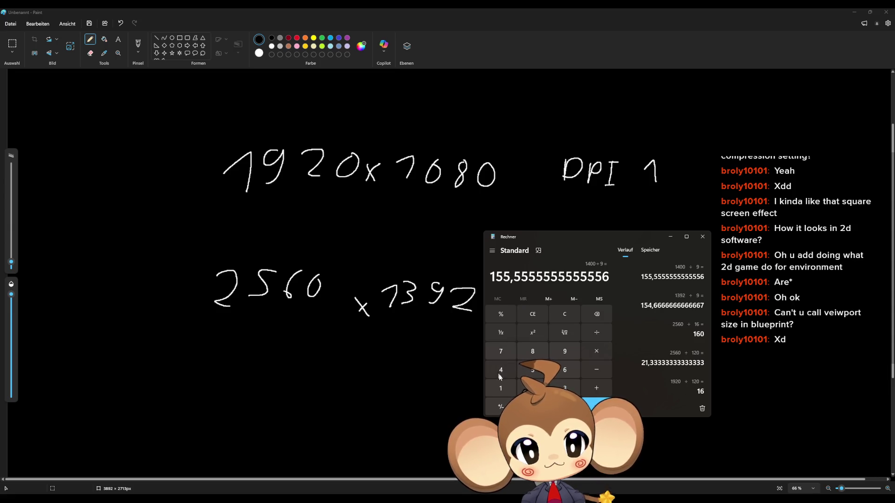
Step: Calculate 1440 ÷ 9, giving 160
left_click(501, 389)
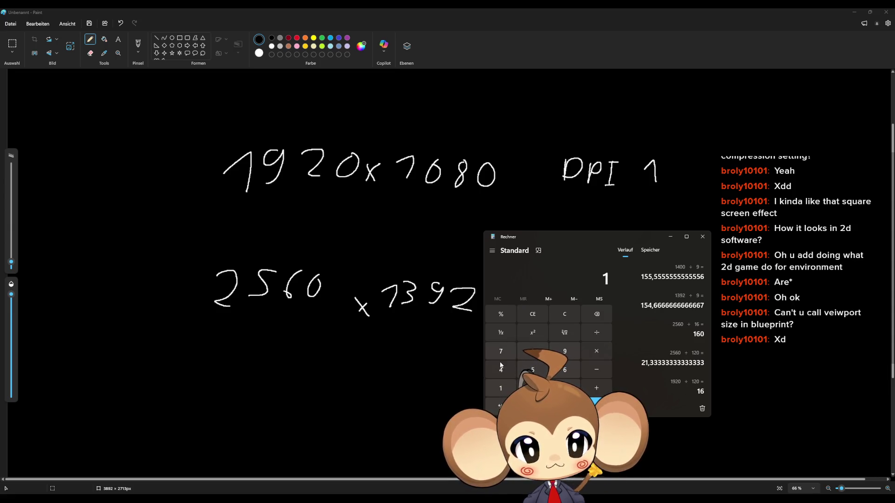
left_click(501, 370)
left_click(501, 370)
left_click(533, 407)
left_click(597, 332)
left_click(565, 351)
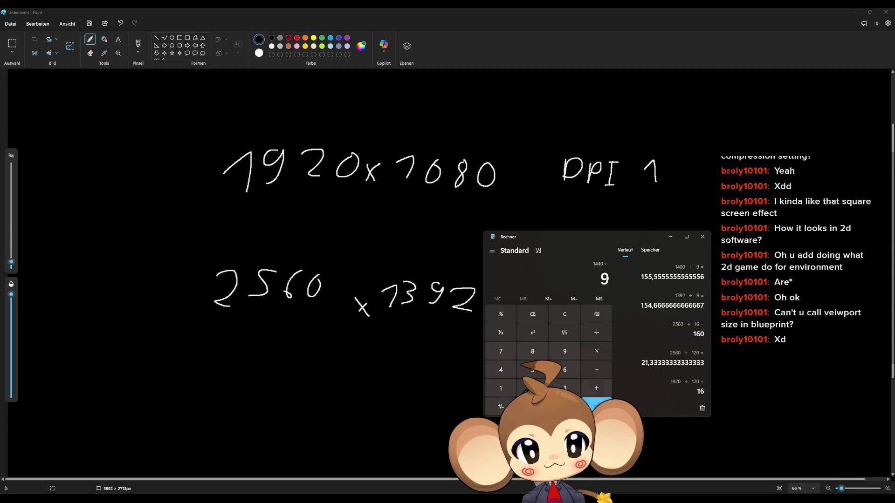
left_click(597, 406)
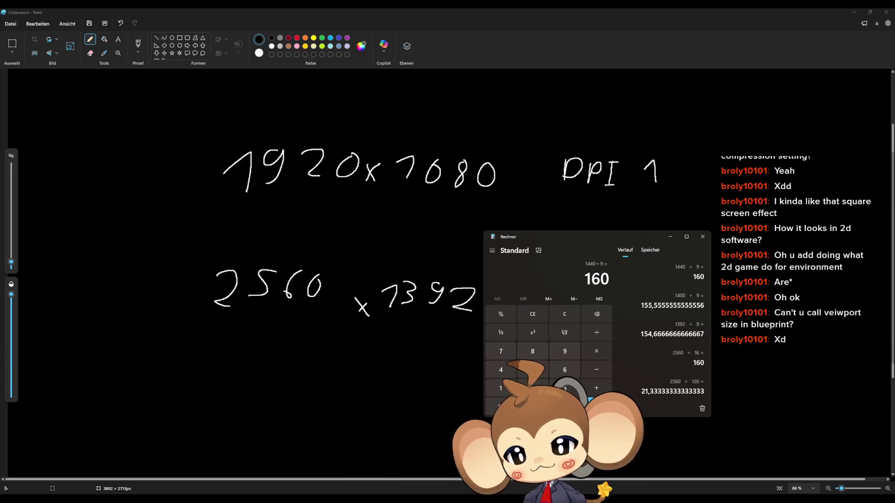
Step: Return to Unreal's DialogueMainWidget designer and show the User Interface DPI Scaling settings
mouse_move(323, 502)
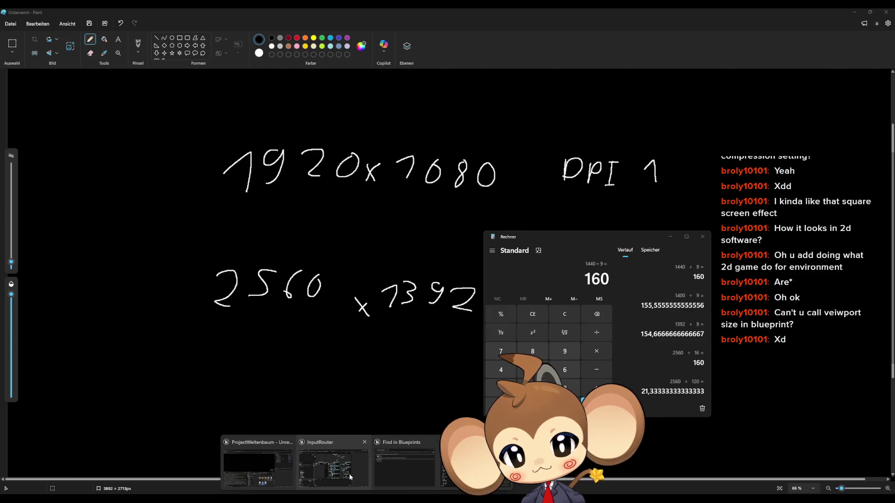
left_click(348, 474)
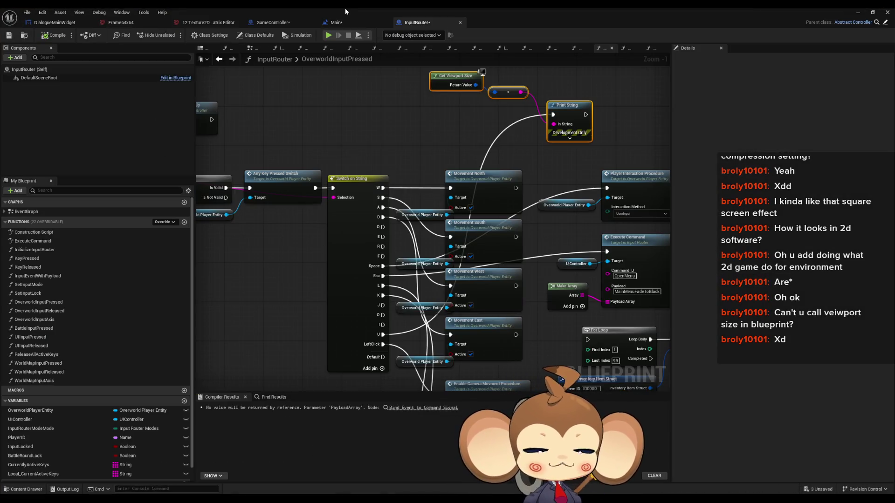
left_click(54, 23)
left_click(656, 345)
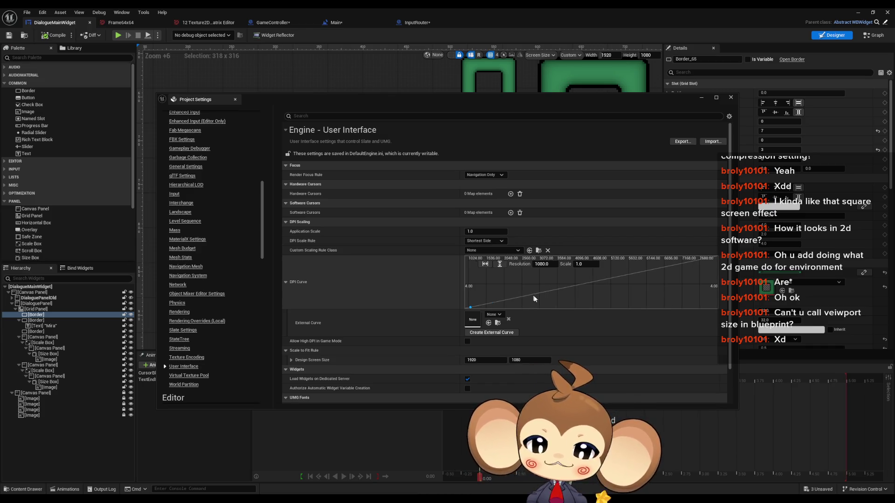
scroll(518, 294, "up", 2)
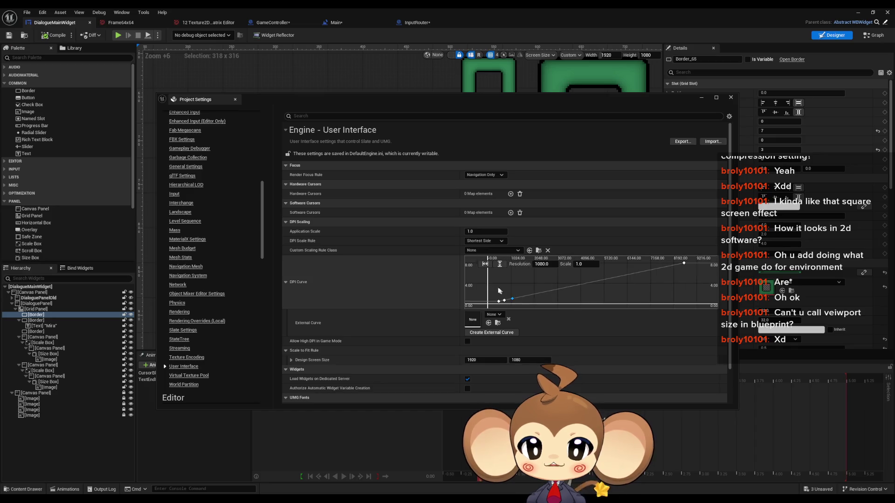
scroll(496, 292, "down", 2)
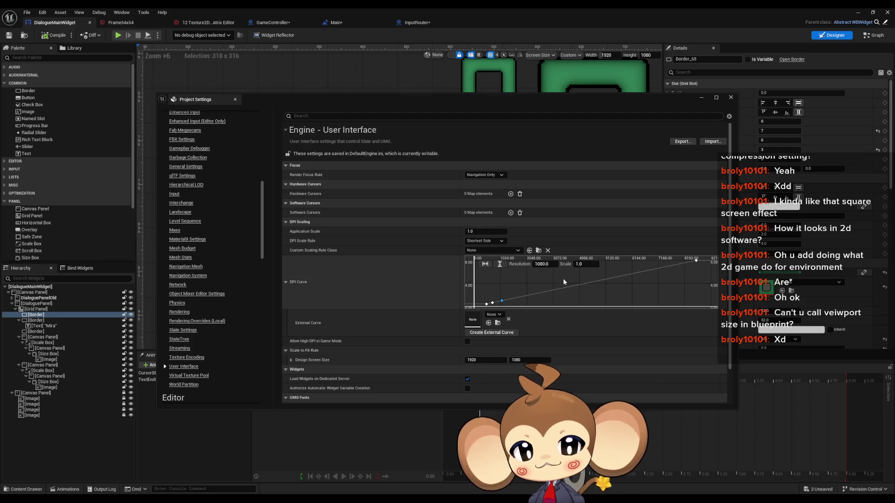
left_click(492, 303)
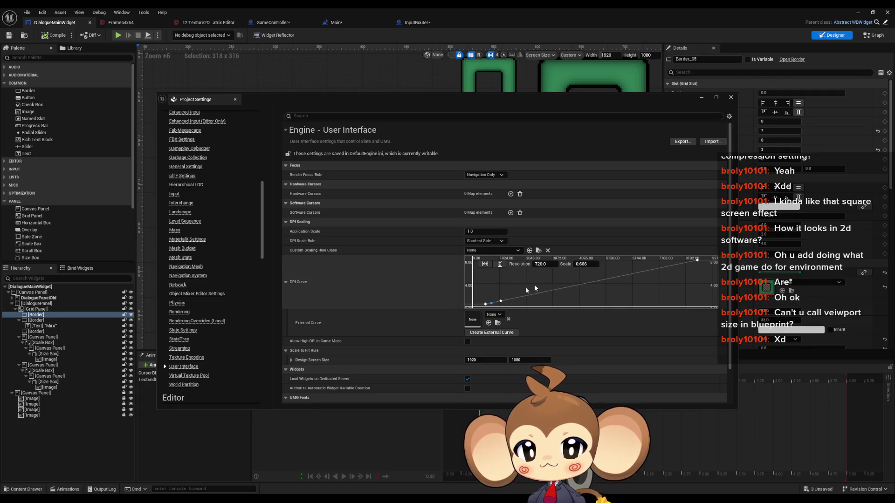
scroll(526, 290, "down", 2)
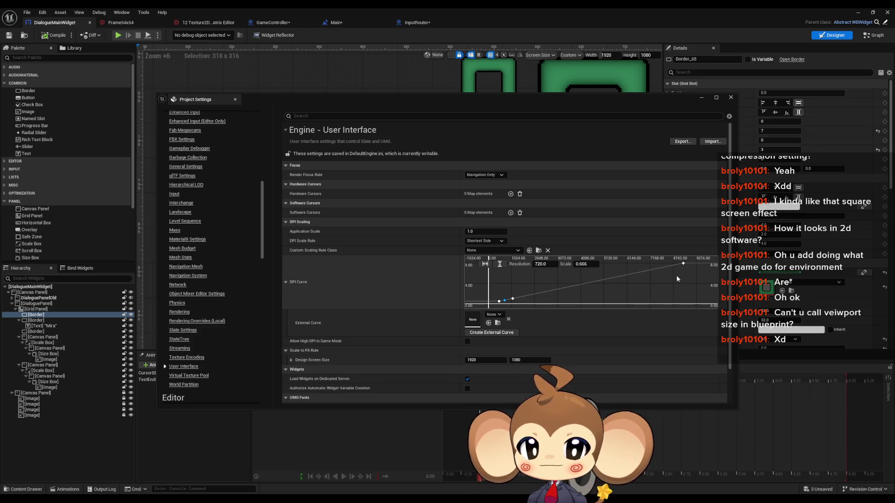
left_click(483, 242)
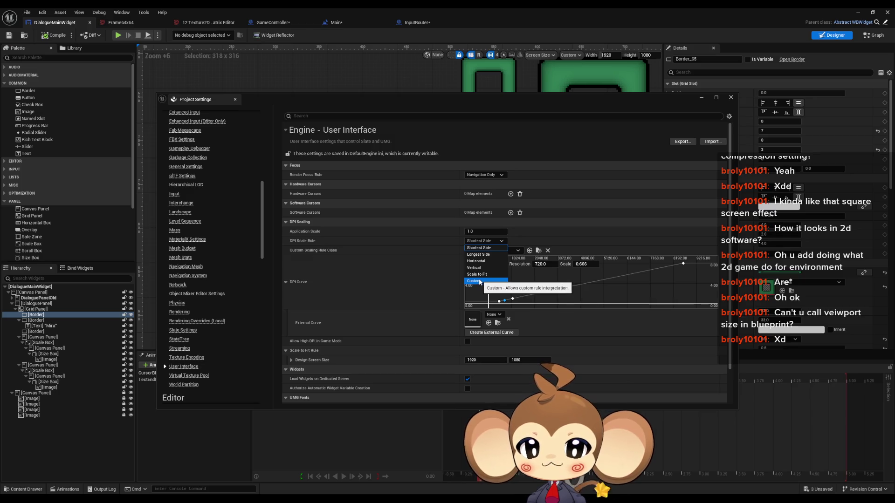
left_click(480, 282)
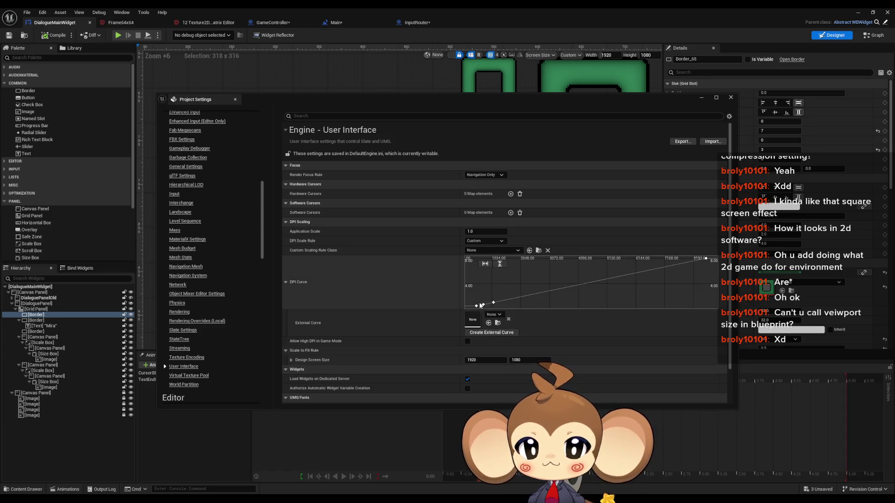
left_click(493, 304)
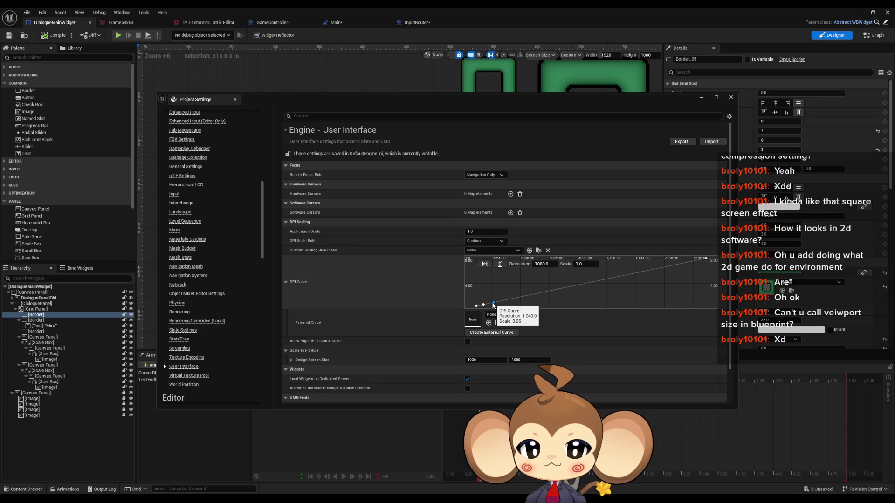
left_click(485, 241)
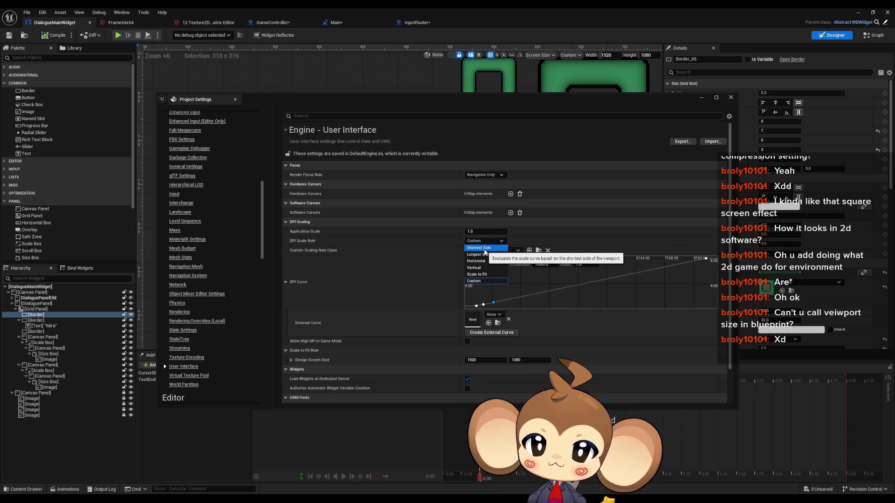
left_click(477, 255)
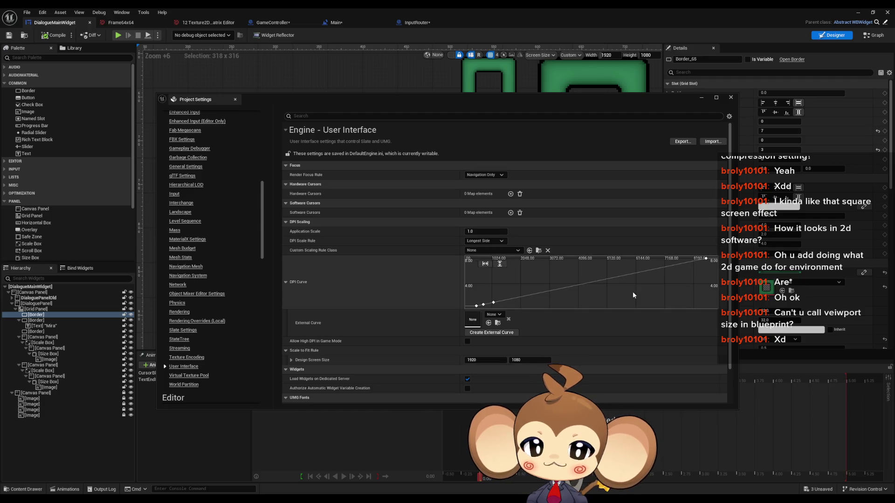
left_click(495, 303)
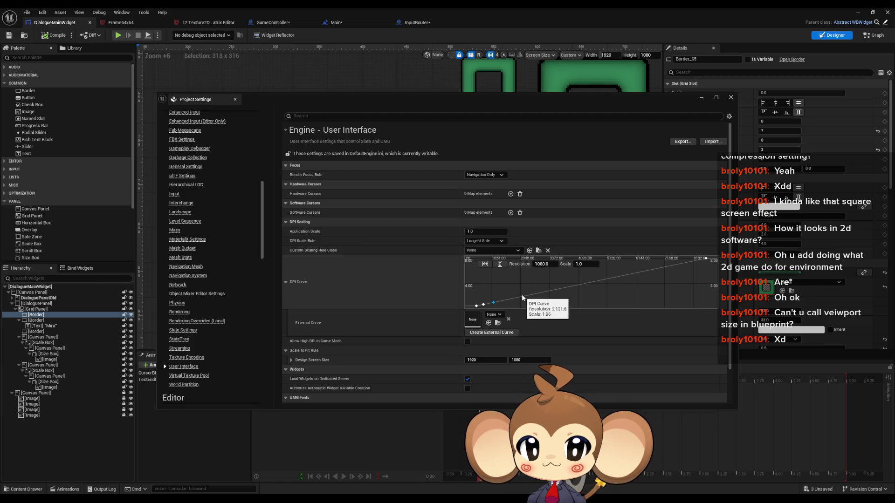
left_click(485, 242)
left_click(483, 248)
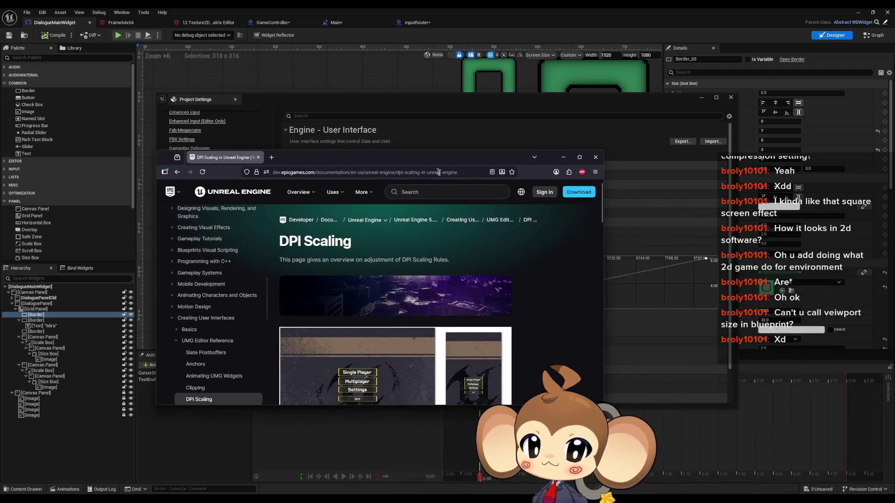
Step: Maximize Firefox and scroll down to the Project Settings screenshot on the DPI Scaling page
double_click(467, 158)
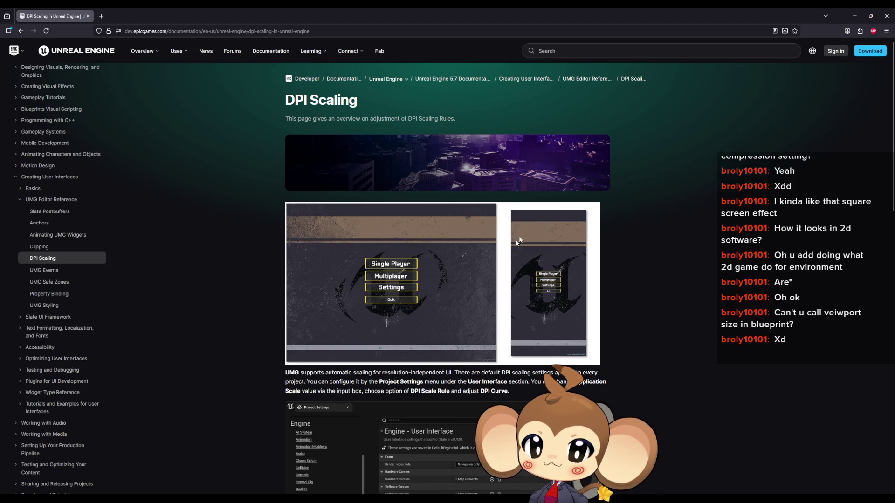
scroll(513, 252, "down", 3)
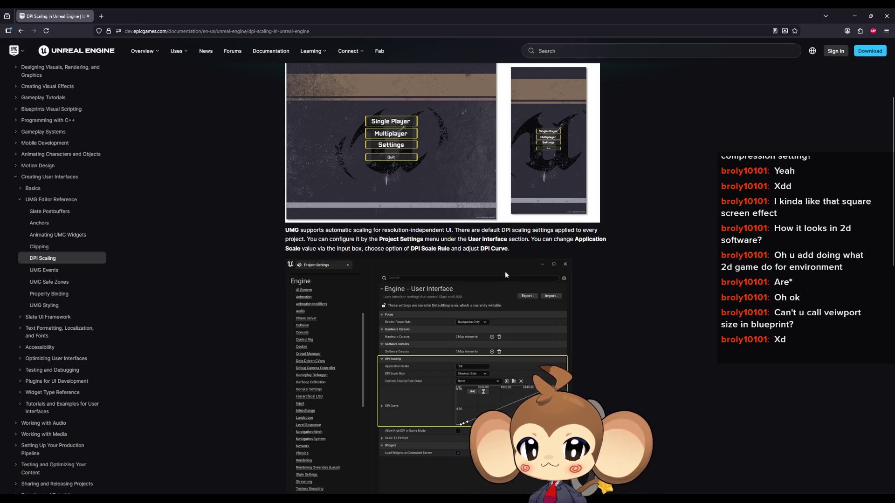
scroll(505, 271, "down", 1)
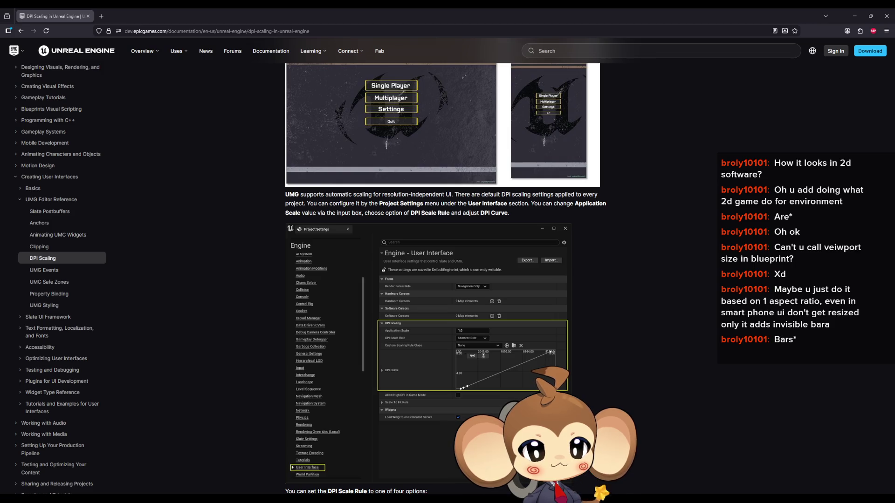
key("super+i")
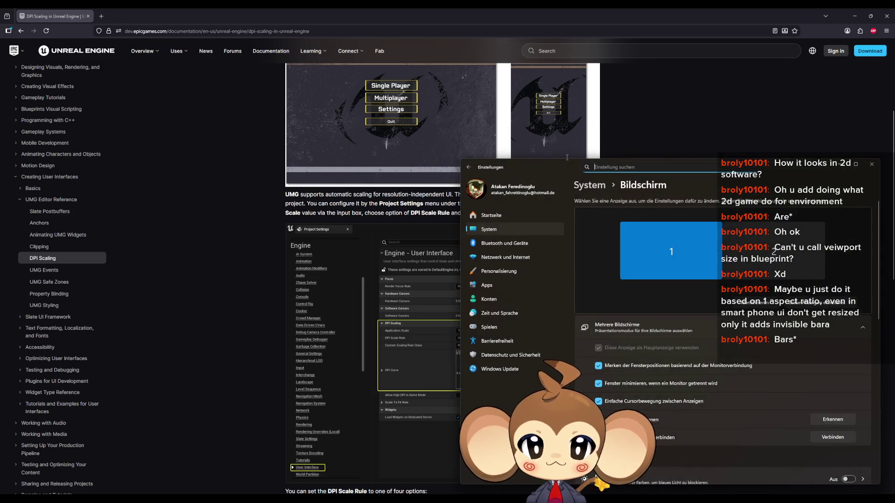
left_click(872, 164)
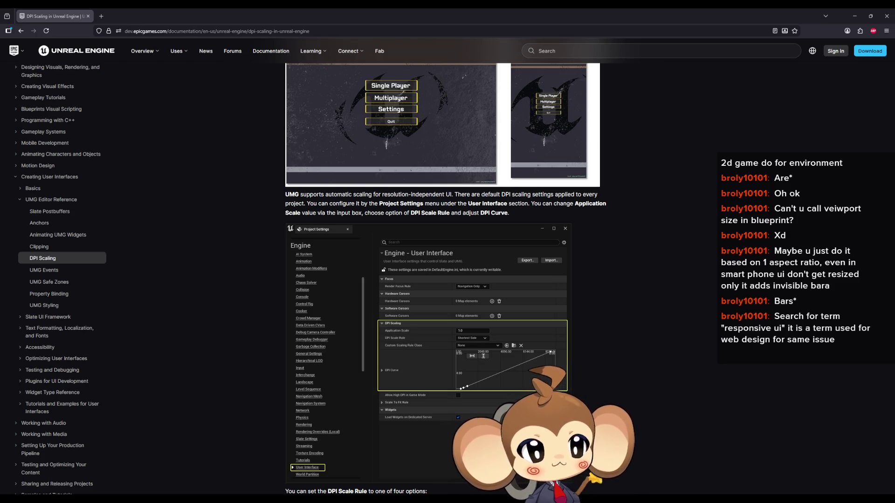
key("alt+Tab")
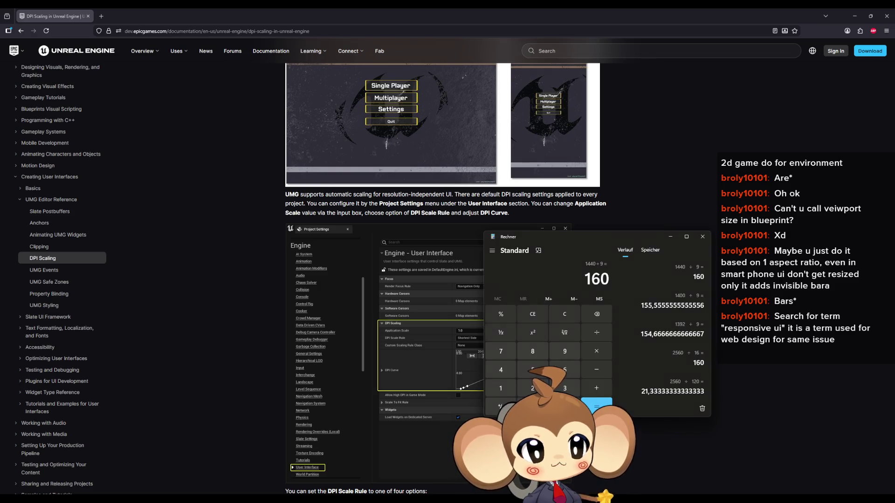
type("25")
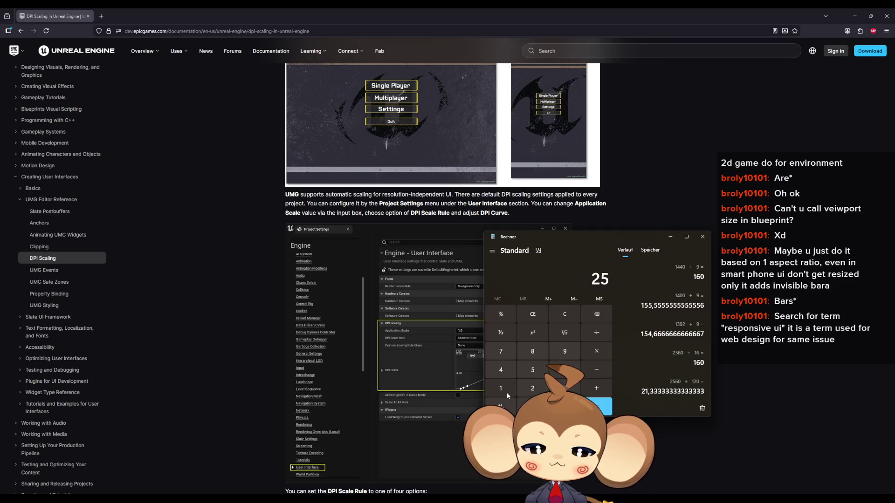
type(".560")
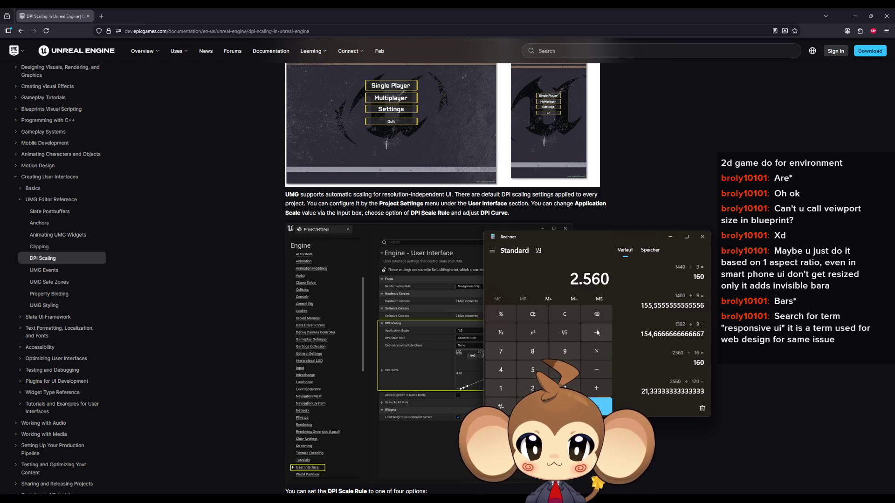
type("/16")
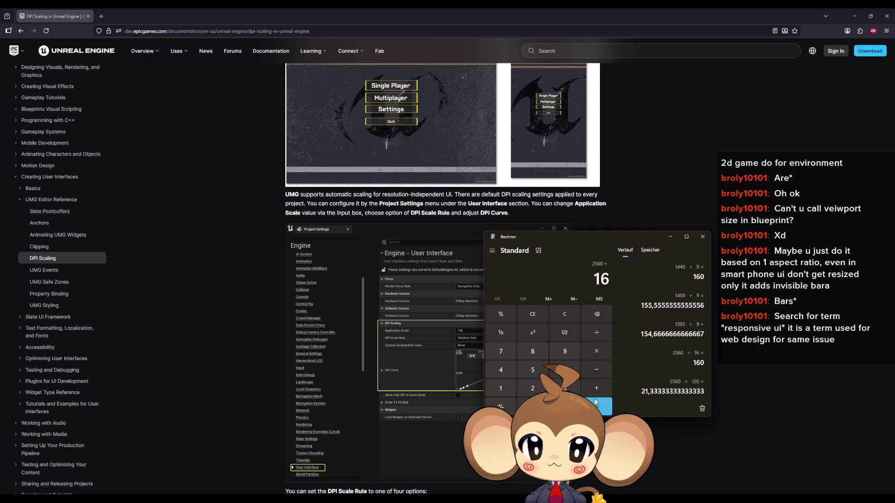
key("Return")
type("1440/")
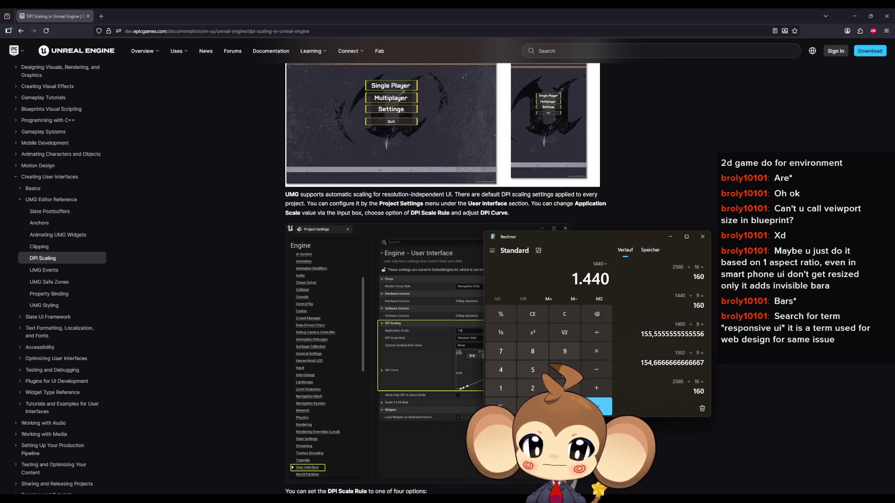
type("9")
key("Return")
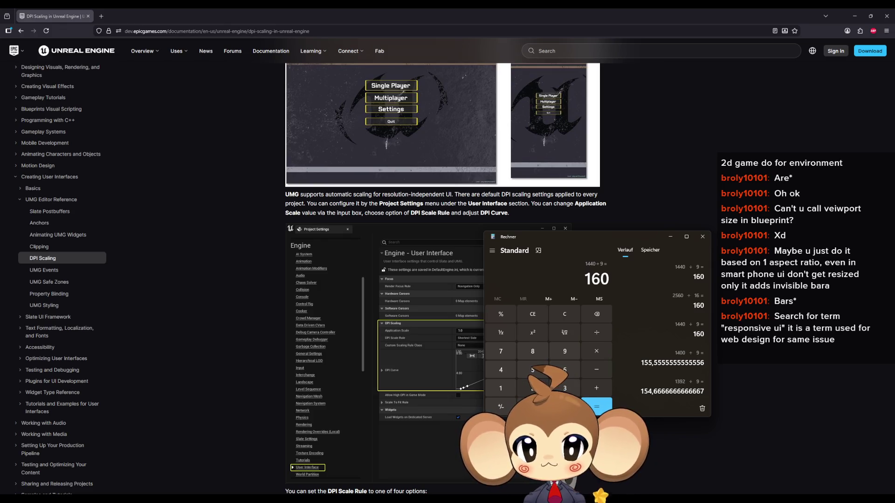
left_click(505, 387)
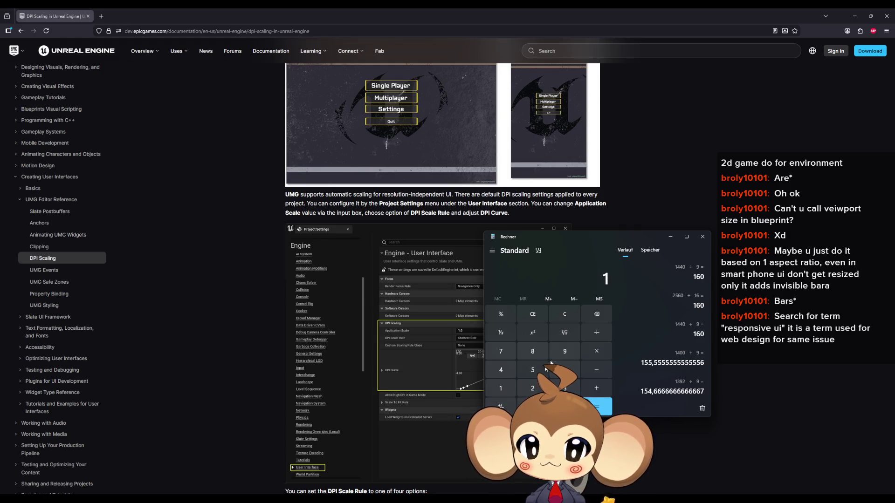
left_click(564, 355)
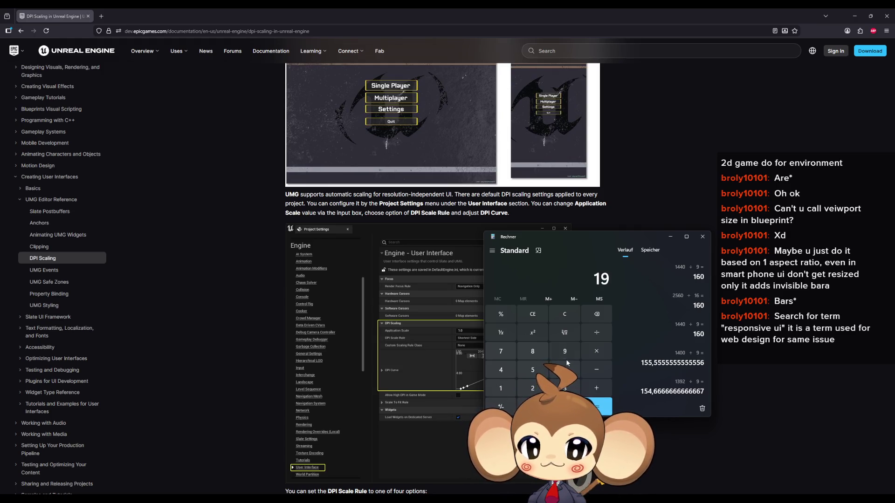
left_click(598, 404)
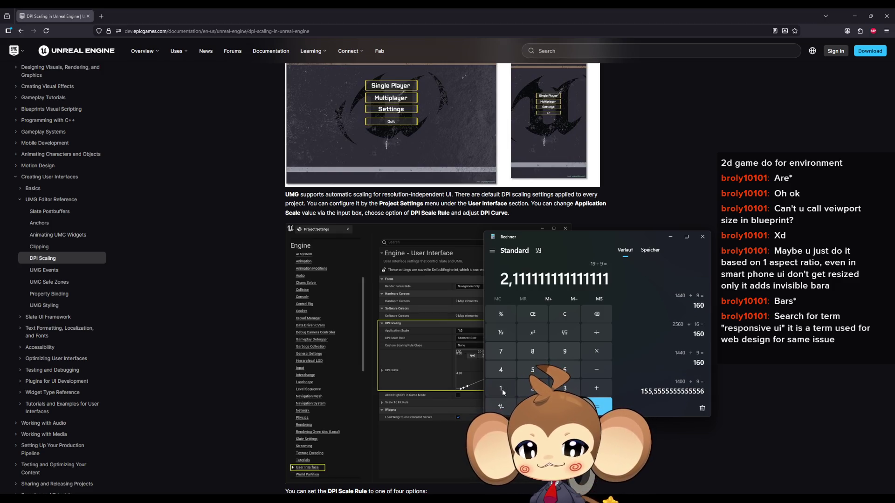
left_click(502, 389)
double_click(533, 407)
left_click(598, 330)
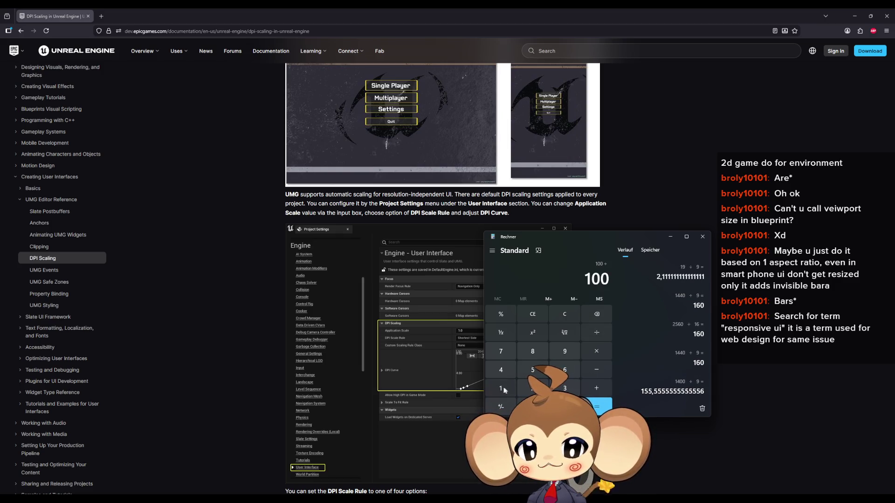
left_click(500, 389)
left_click(564, 349)
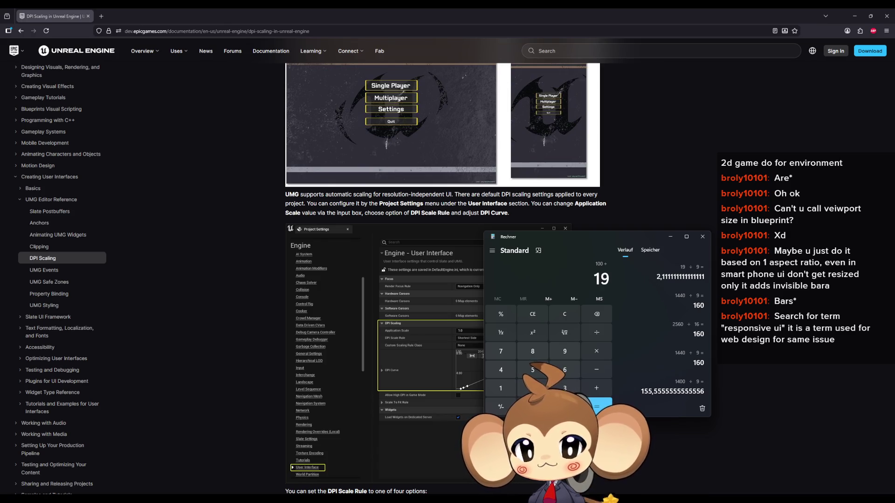
left_click(533, 388)
left_click(533, 406)
left_click(606, 403)
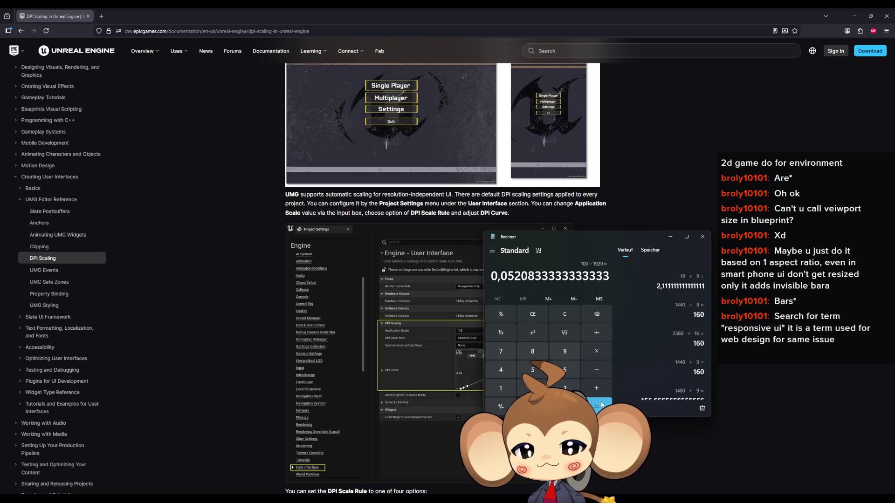
left_click(597, 351)
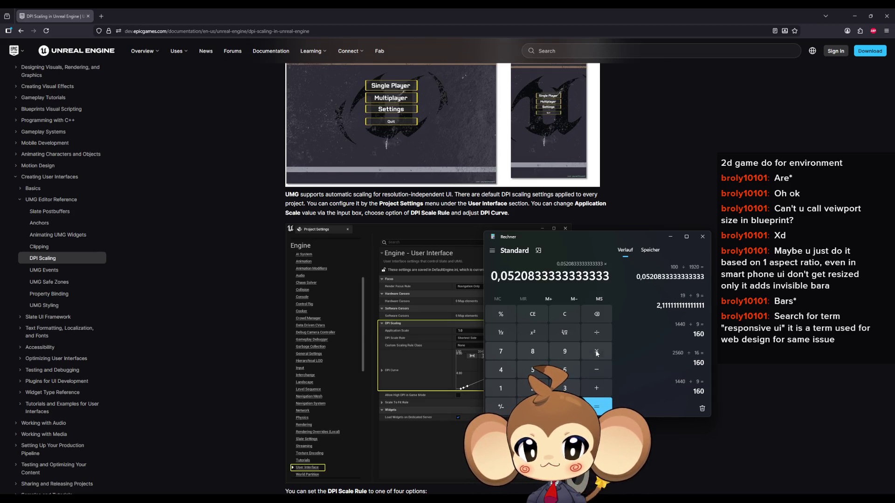
left_click(530, 389)
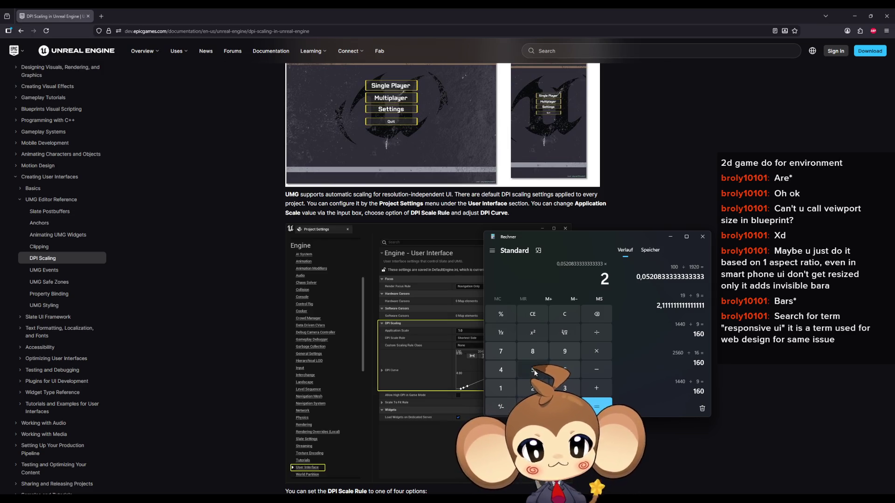
left_click(533, 370)
left_click(564, 370)
left_click(532, 406)
left_click(590, 405)
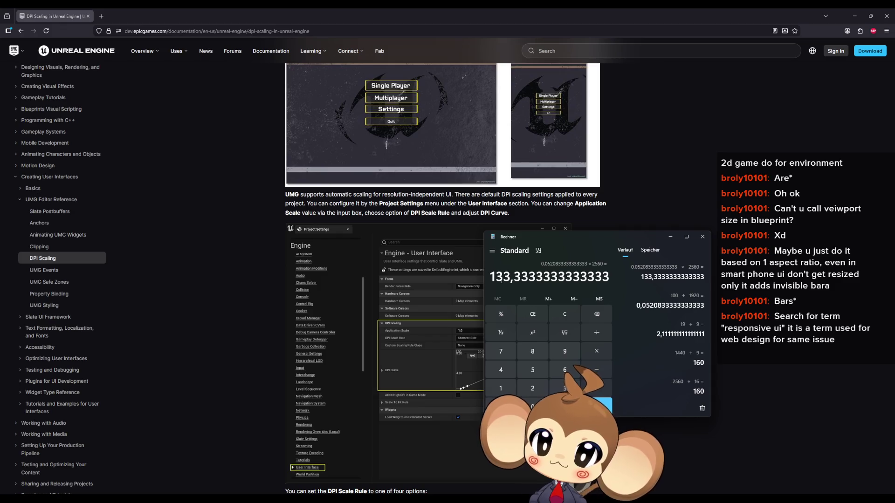
left_click(502, 388)
left_click(570, 349)
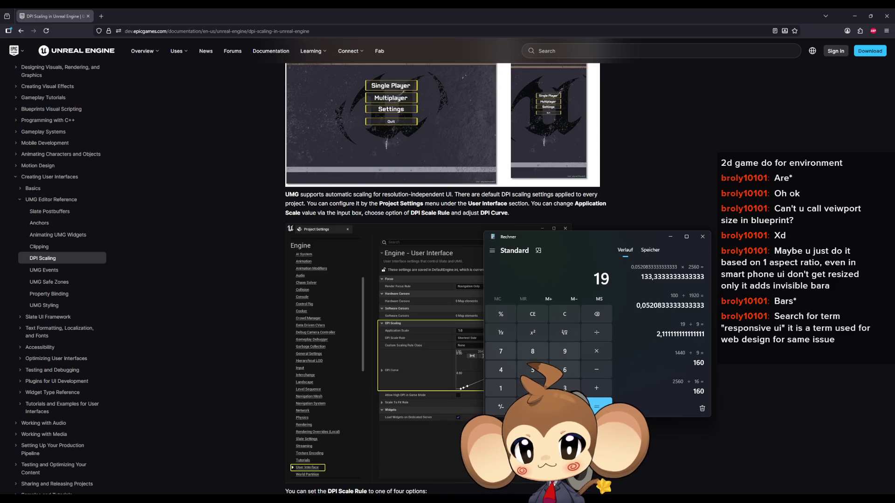
type(".920")
left_click(597, 351)
left_click(533, 388)
left_click(597, 406)
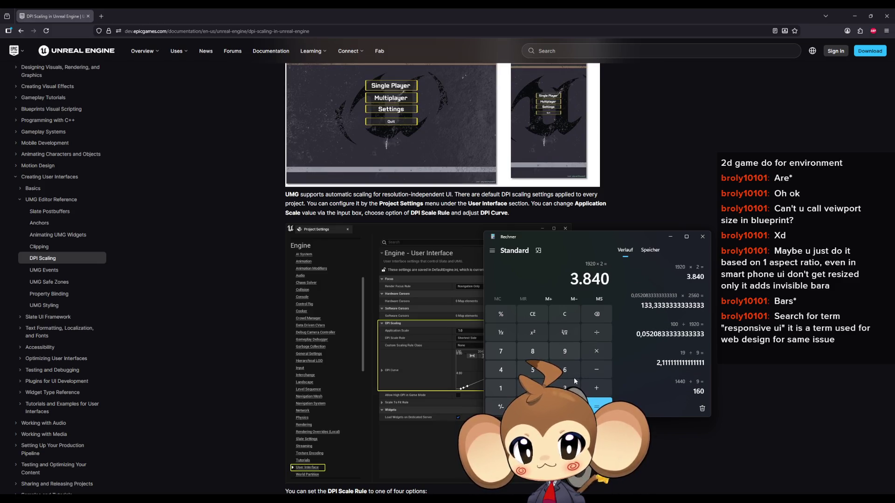
left_click(594, 338)
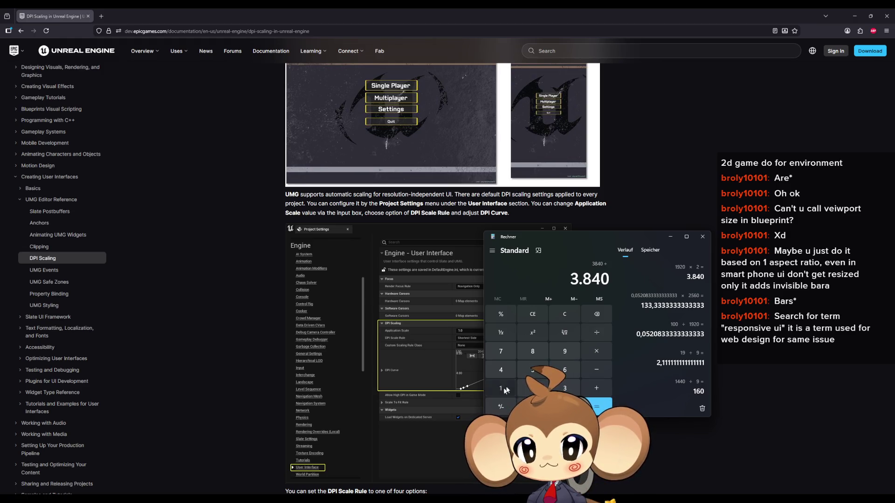
left_click(501, 388)
left_click(596, 406)
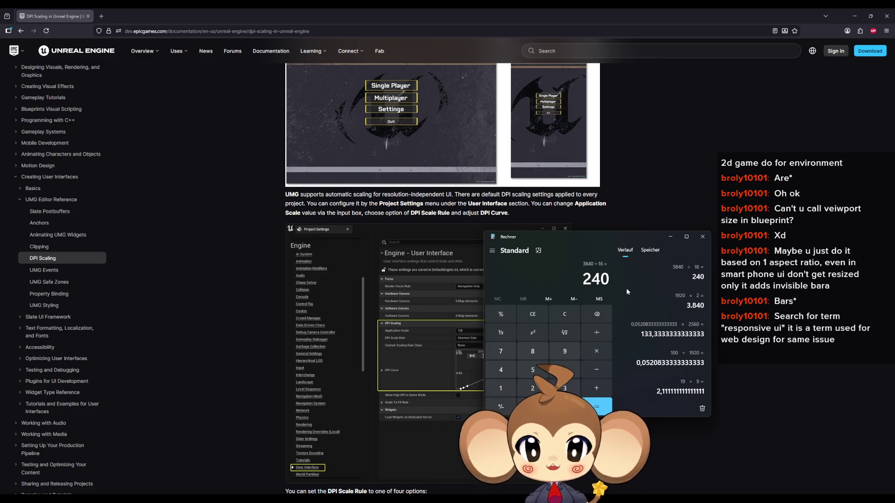
left_click(703, 238)
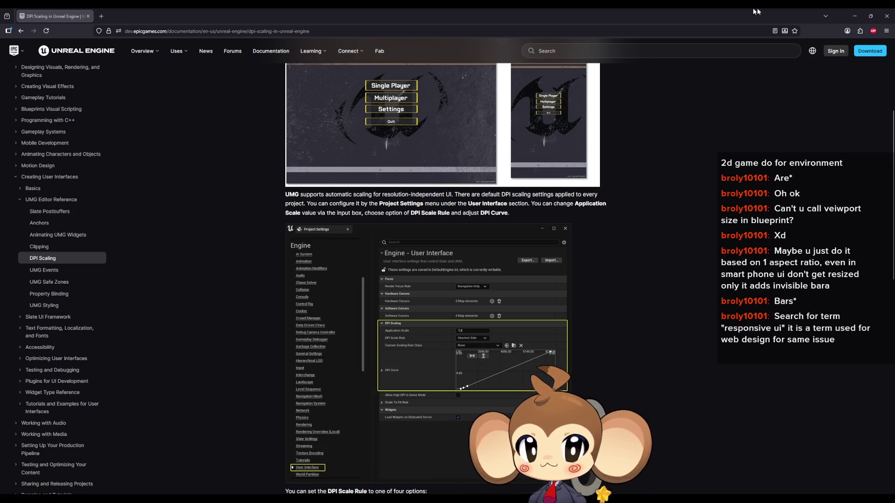
left_click(854, 18)
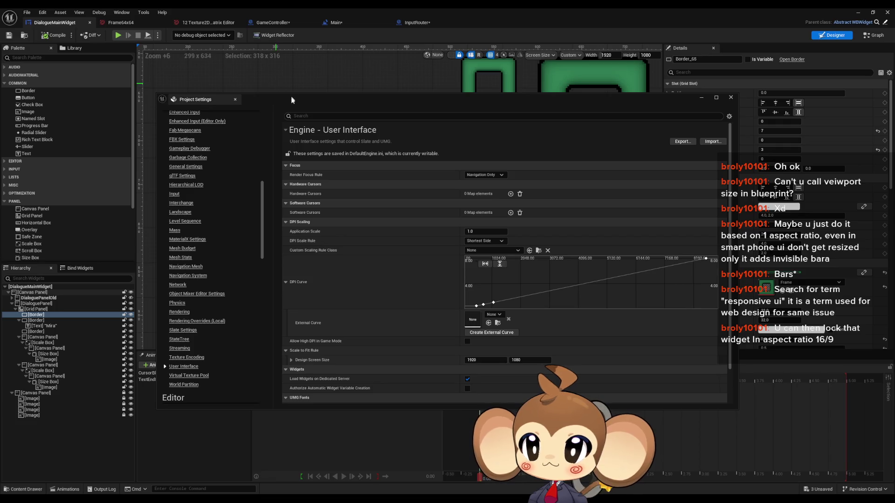
Step: Move the Project Settings window left and read values off the DPI Curve
left_click_drag(292, 99, 127, 108)
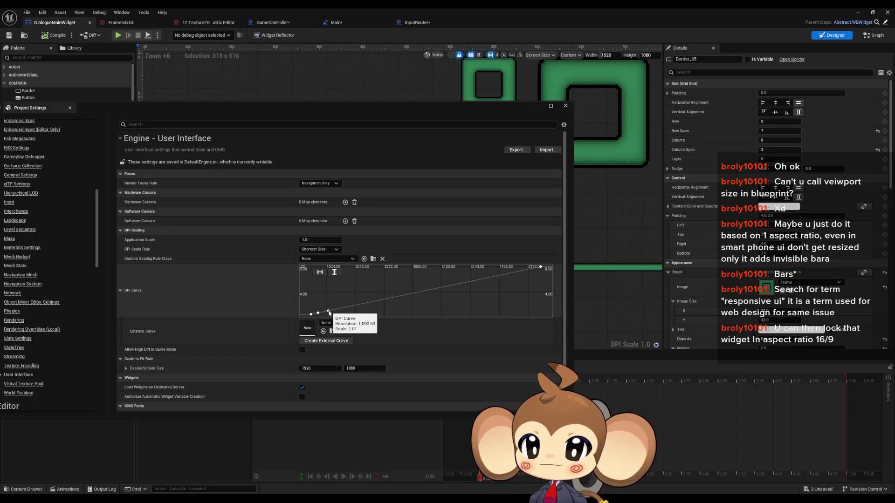
mouse_move(361, 307)
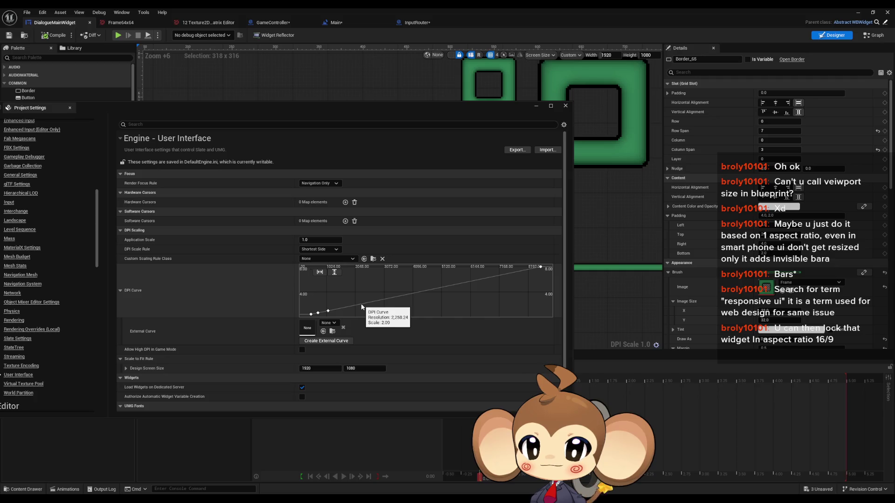
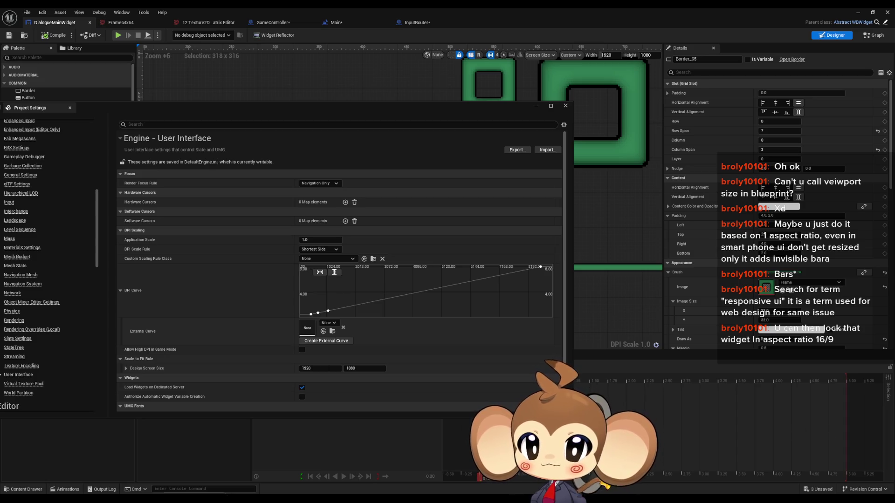
Step: Check the resolution notes in Paint, then place Calculator over the Project Settings window
key("alt+Tab")
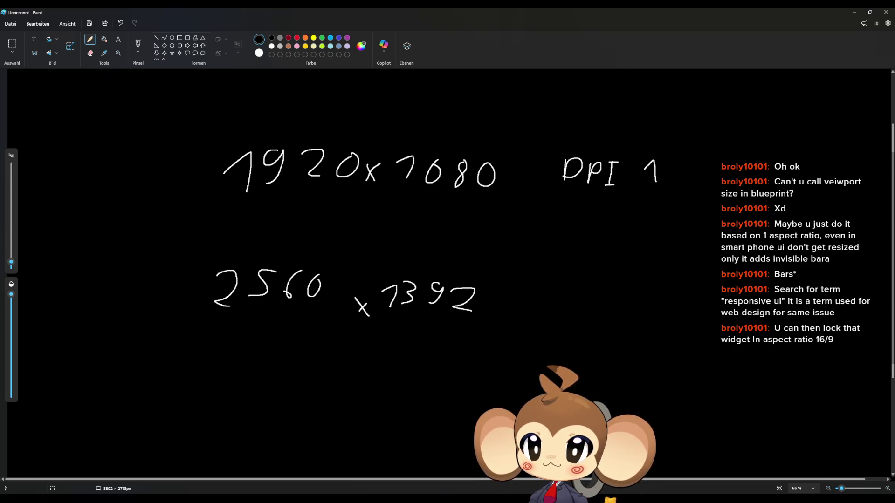
key("alt+Tab")
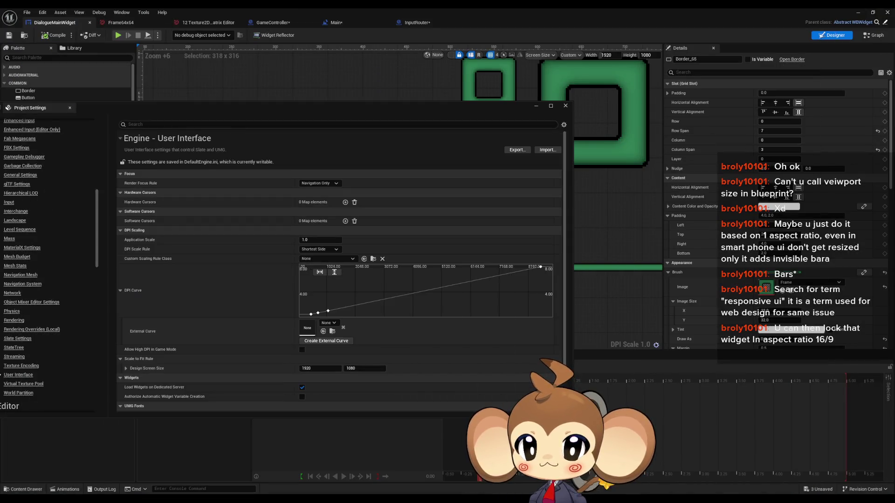
mouse_move(213, 501)
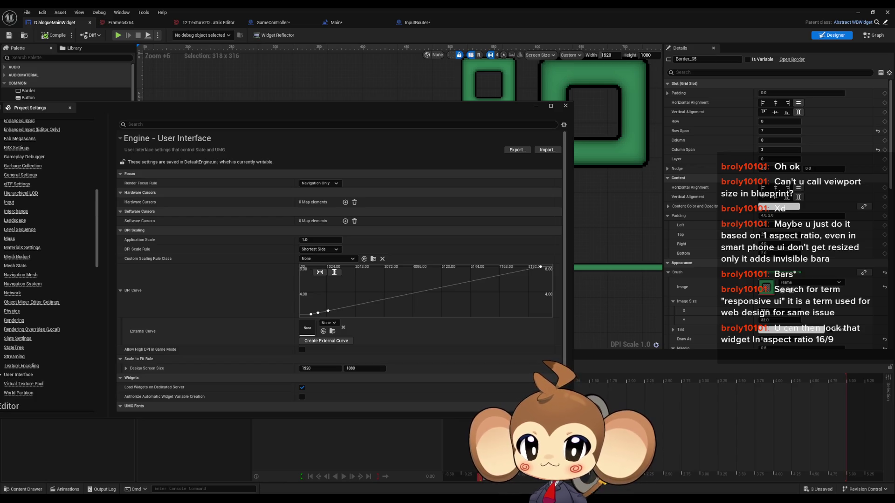
key("XF86Calculator")
left_click_drag(566, 180, 422, 236)
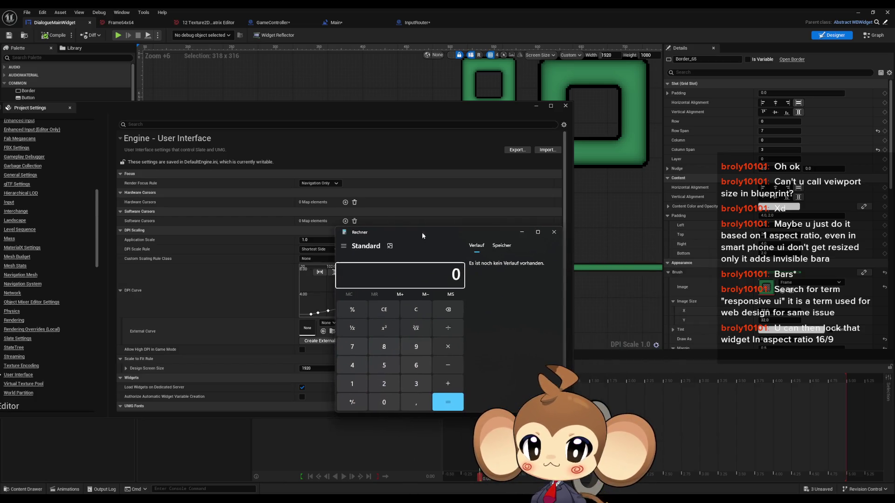
left_click(357, 388)
left_click(386, 410)
left_click(386, 409)
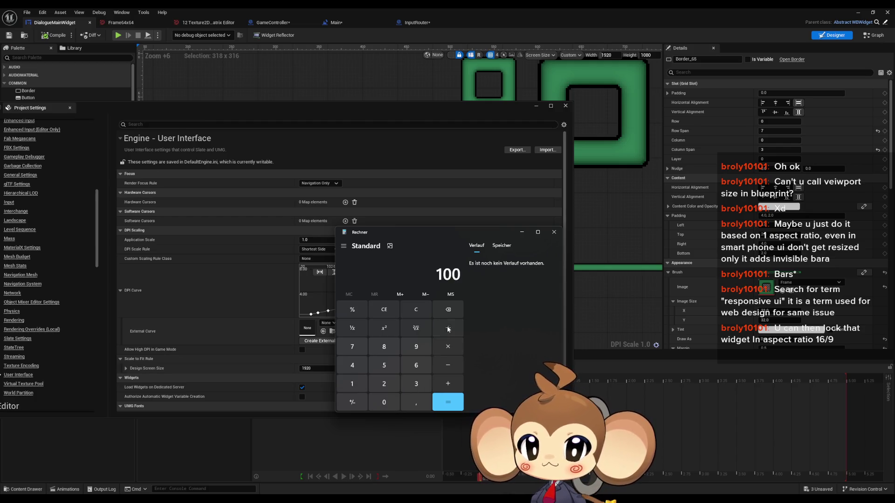
left_click(353, 385)
left_click(384, 402)
left_click(384, 347)
left_click(384, 402)
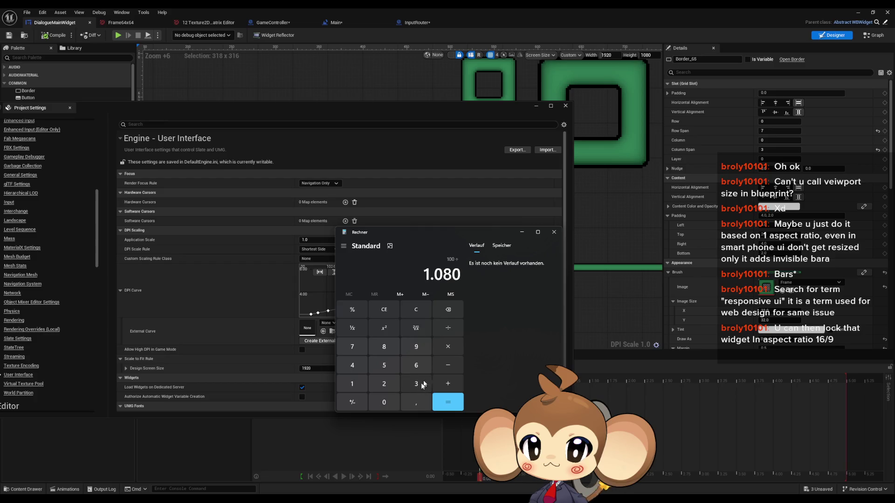
left_click(448, 402)
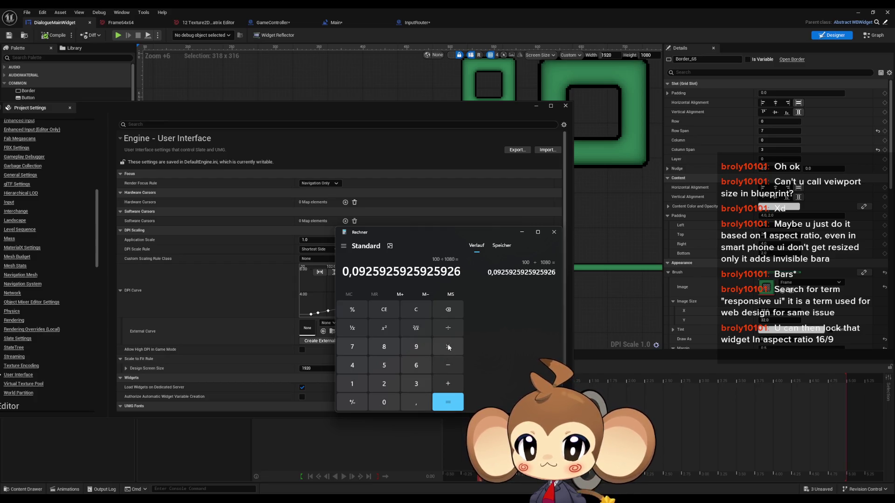
left_click(352, 384)
left_click(352, 365)
left_click(352, 366)
left_click(384, 402)
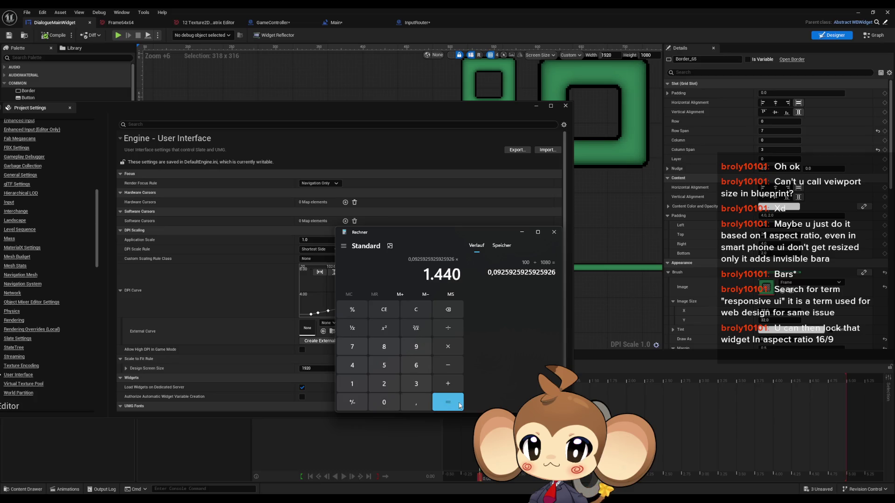
left_click(448, 402)
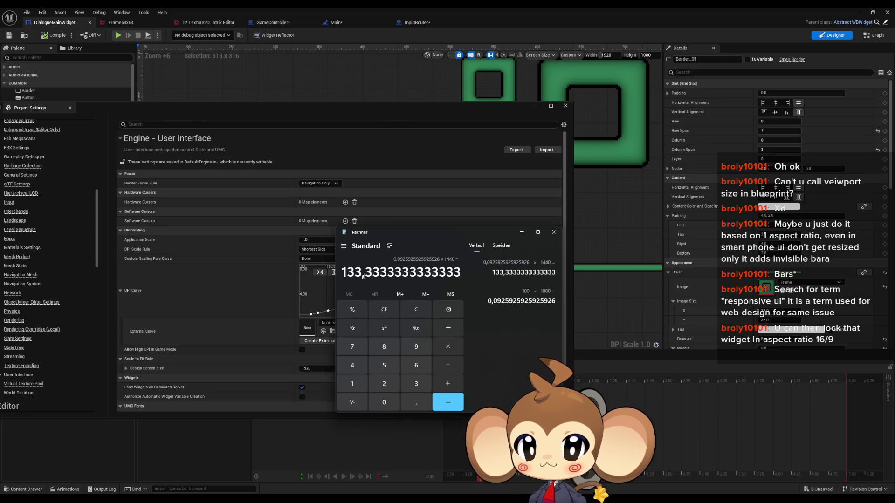
left_click(611, 349)
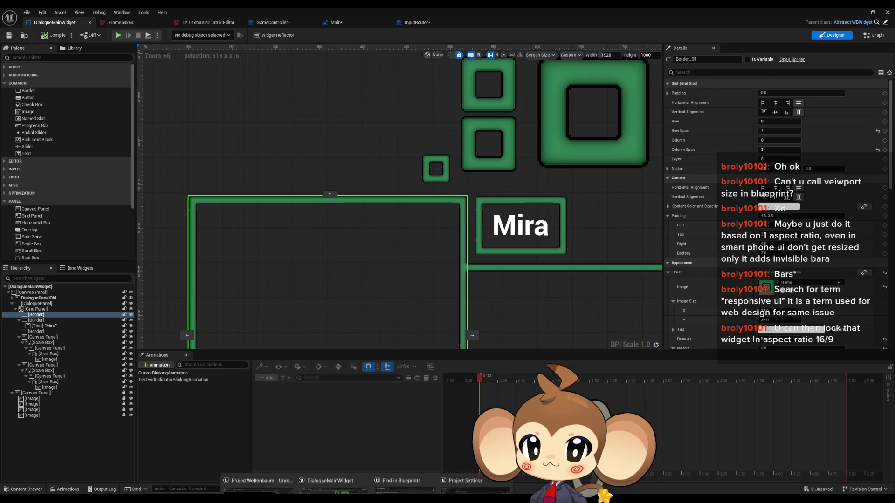
Step: Bring Project Settings back, scroll to the DPI Curve, and maximize the window
mouse_move(378, 499)
left_click(391, 462)
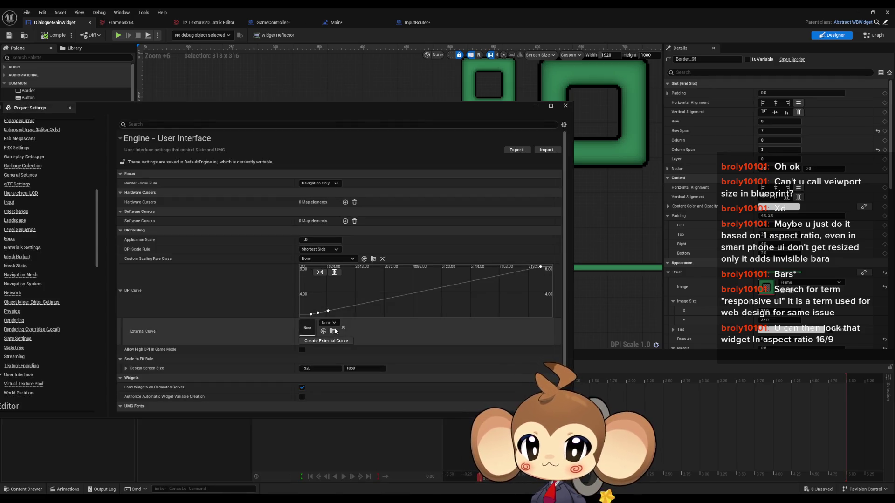
mouse_move(341, 311)
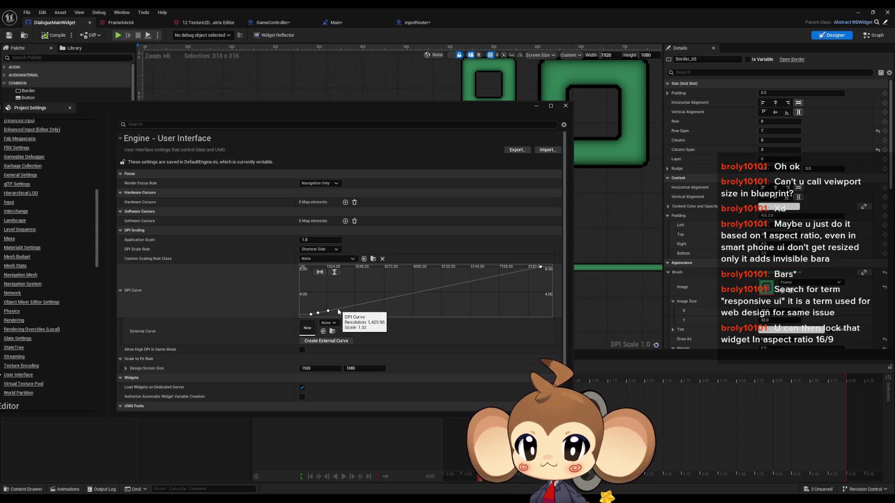
scroll(339, 311, "up", 4)
scroll(338, 311, "up", 2)
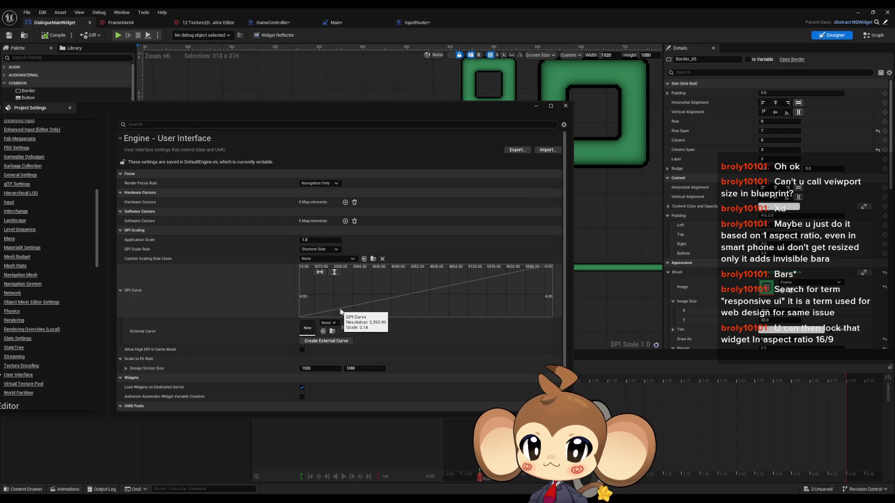
double_click(379, 113)
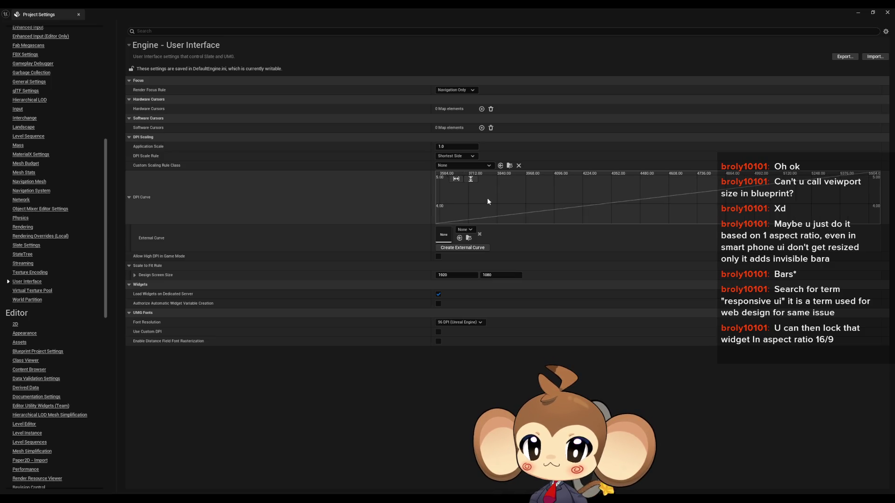
mouse_move(486, 199)
left_mouse_down()
mouse_move(519, 191)
mouse_move(512, 209)
mouse_move(577, 228)
mouse_move(641, 214)
mouse_move(549, 203)
mouse_move(568, 213)
mouse_move(566, 200)
mouse_move(578, 195)
mouse_move(568, 191)
mouse_move(597, 194)
mouse_move(583, 198)
left_mouse_up()
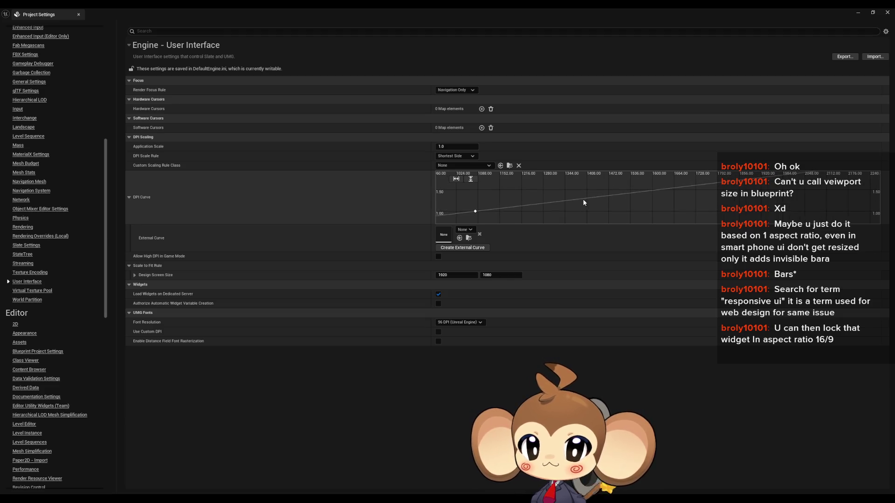
mouse_move(584, 202)
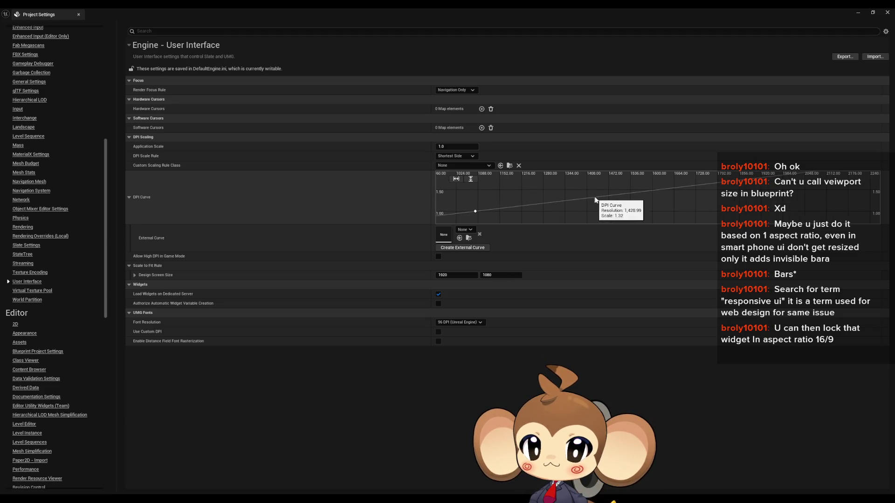
scroll(600, 199, "up", 6)
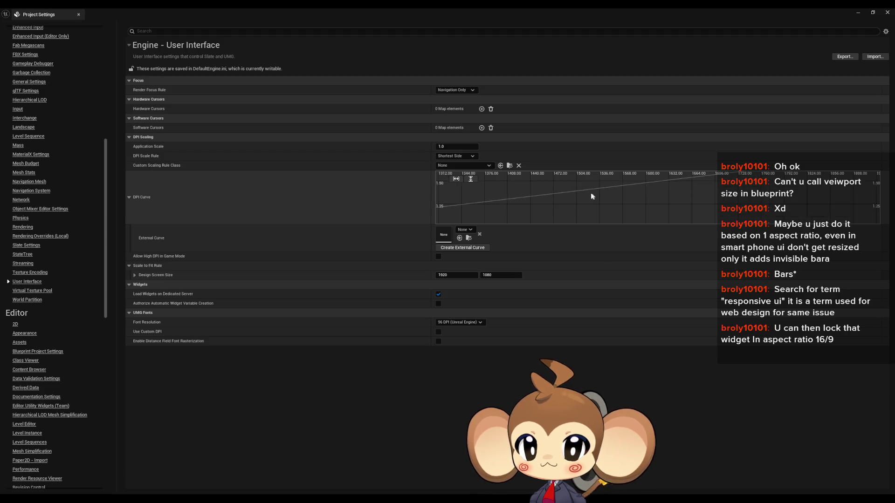
scroll(548, 194, "up", 3)
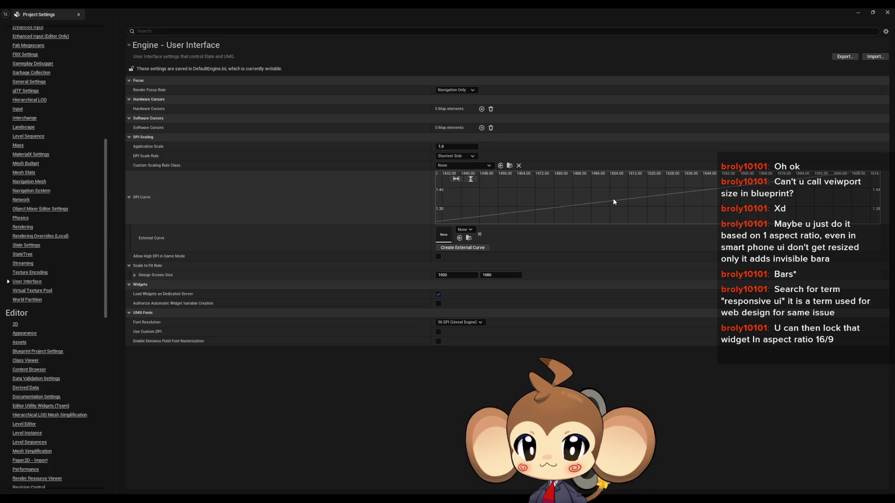
mouse_move(613, 202)
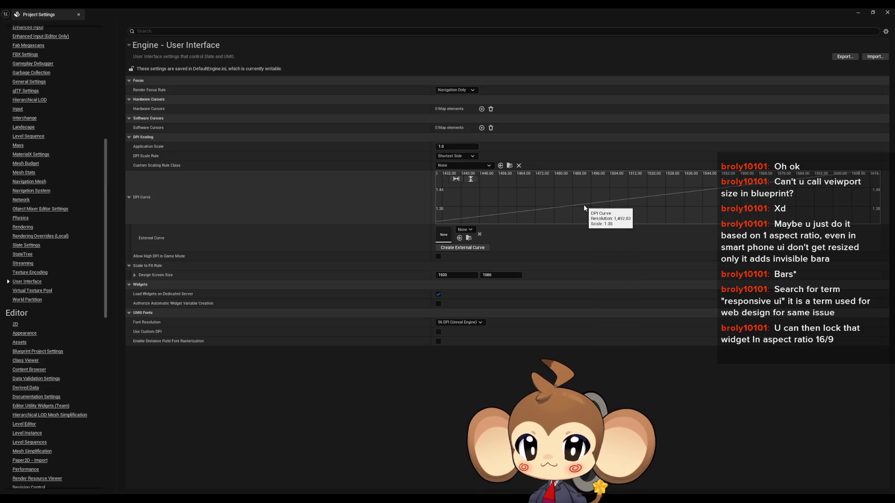
mouse_move(561, 213)
left_mouse_down()
mouse_move(630, 183)
mouse_move(614, 202)
left_mouse_up()
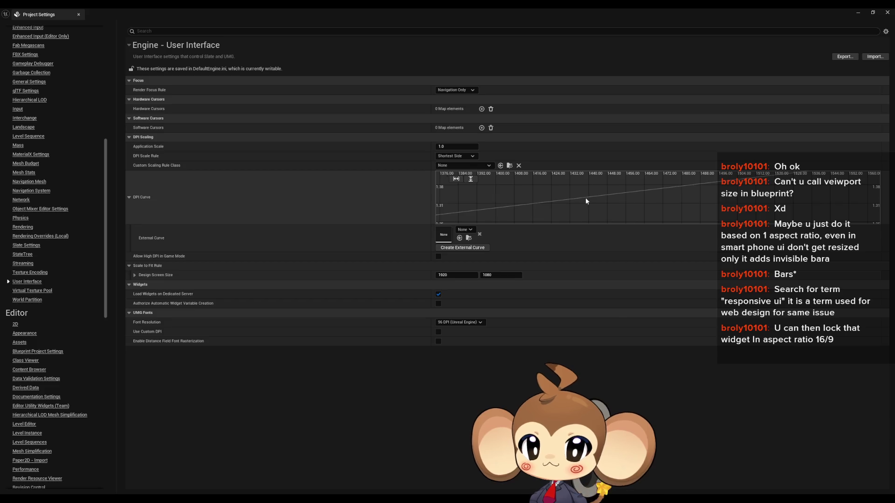
mouse_move(587, 201)
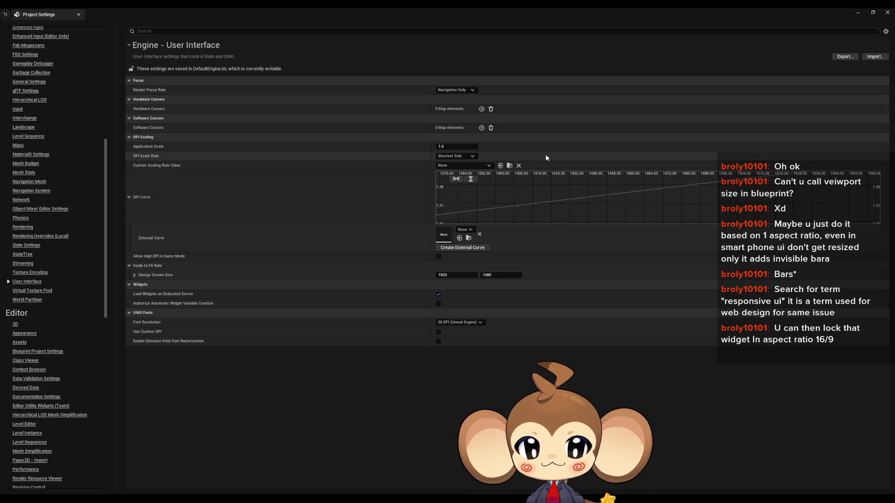
scroll(629, 198, "down", 5)
Step: Zoom and pan the DPI Curve, then restore Project Settings to a floating window
scroll(628, 195, "down", 10)
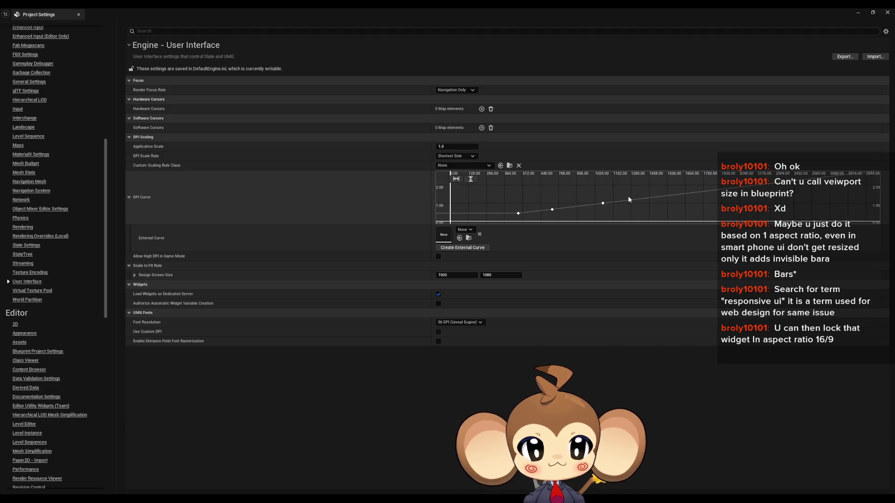
scroll(610, 196, "down", 5)
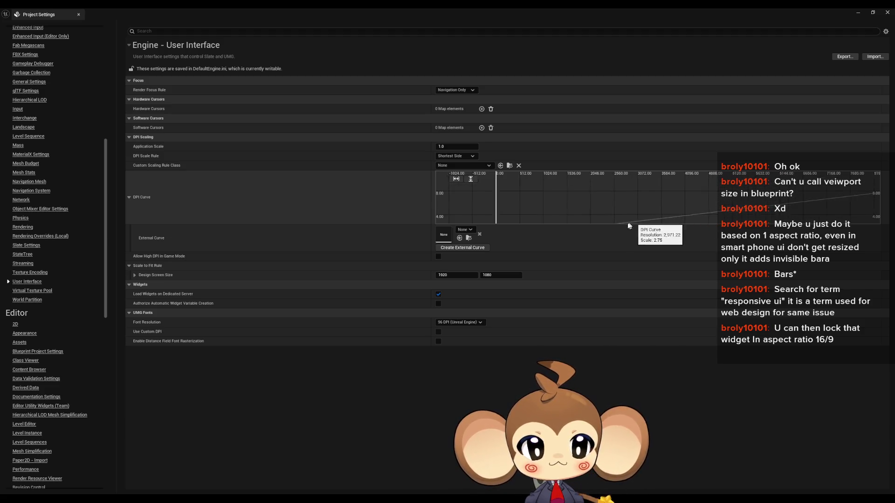
scroll(559, 205, "up", 5)
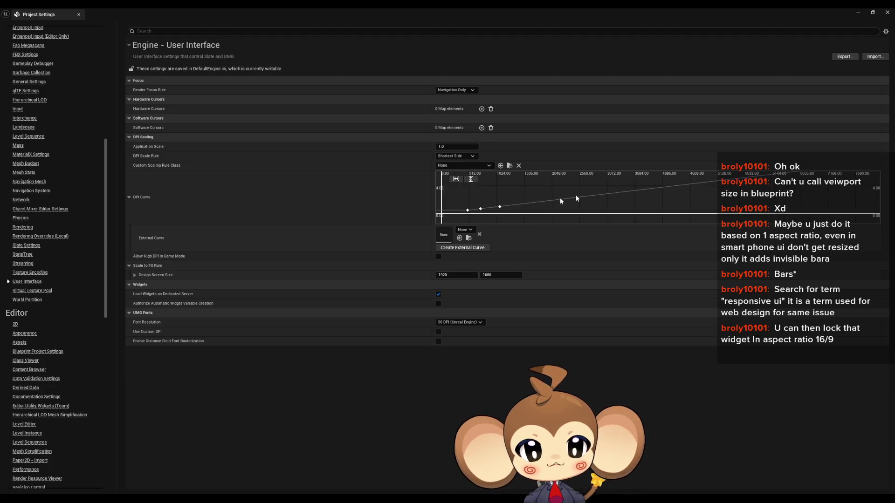
mouse_move(606, 213)
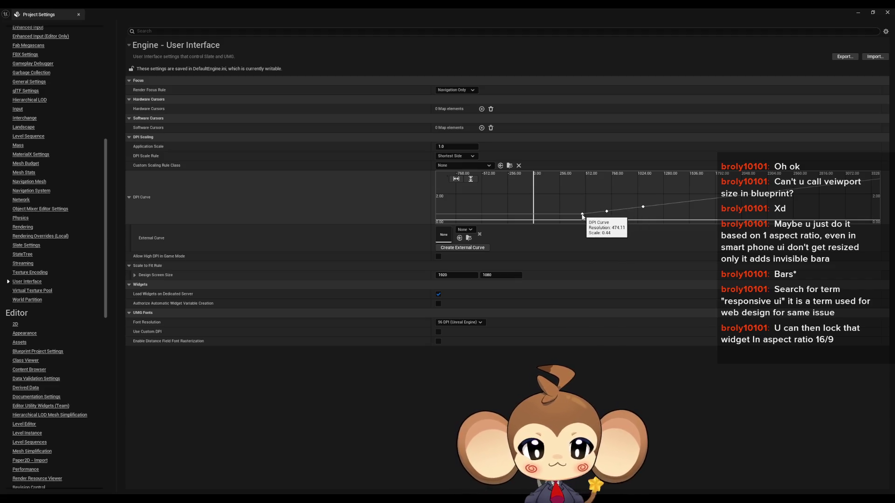
left_click_drag(636, 200, 651, 218)
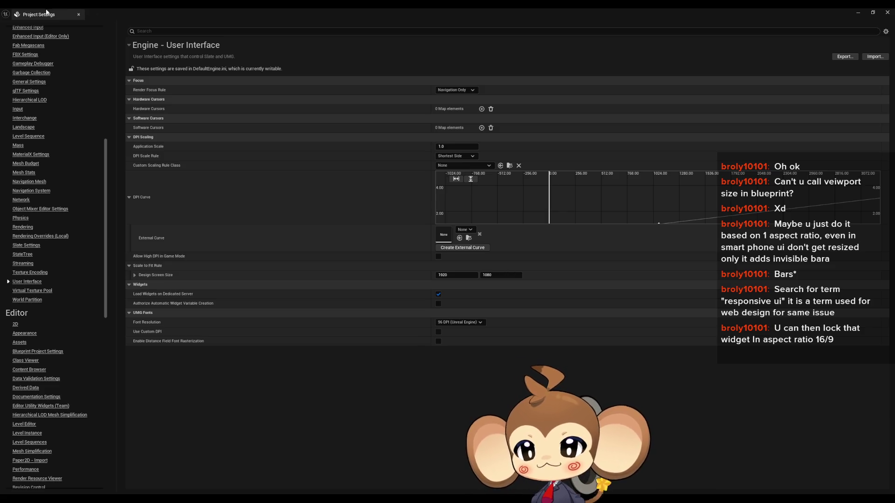
mouse_move(221, 11)
left_mouse_down()
mouse_move(318, 146)
mouse_move(334, 125)
mouse_move(345, 205)
left_mouse_up()
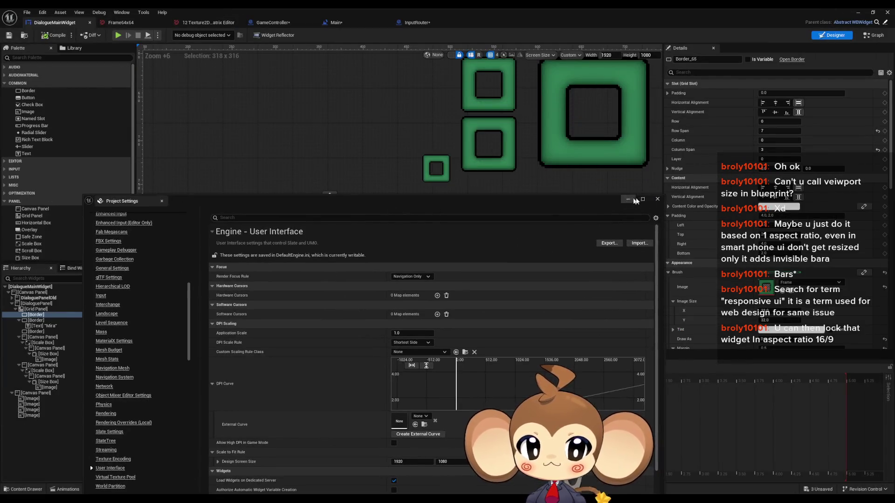
left_click(589, 242)
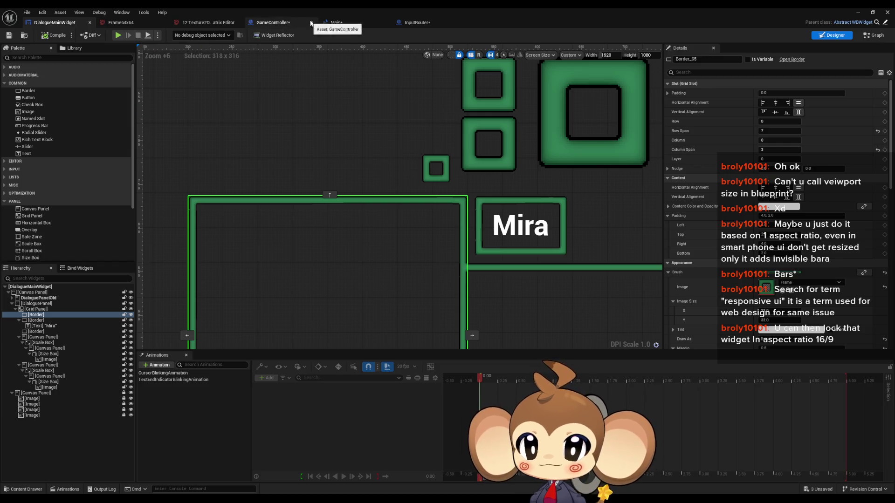
Step: Wire StartGame into the r.setres 1920x1080wf console command node and compile GameController
left_click(286, 23)
mouse_move(529, 281)
left_mouse_down()
mouse_move(561, 192)
mouse_move(594, 191)
left_mouse_up()
right_click(545, 246)
mouse_move(489, 239)
left_mouse_down()
mouse_move(492, 175)
mouse_move(327, 322)
left_mouse_up()
left_click(357, 339)
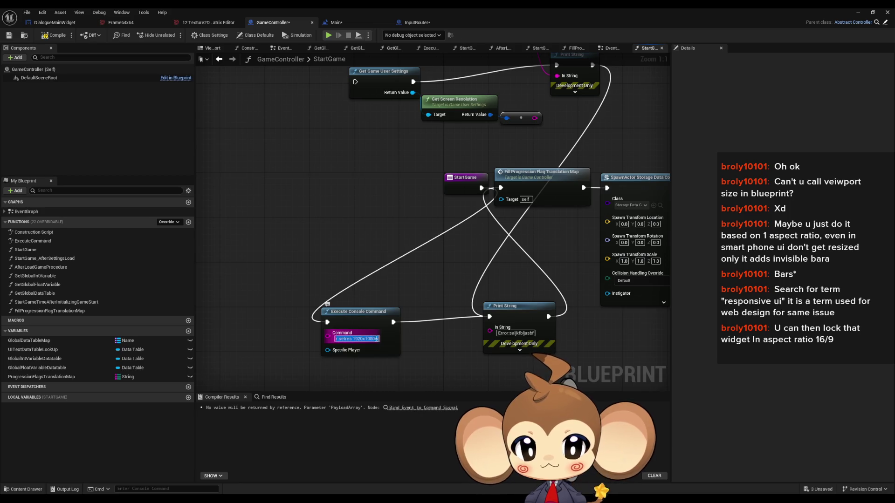
left_click(486, 331)
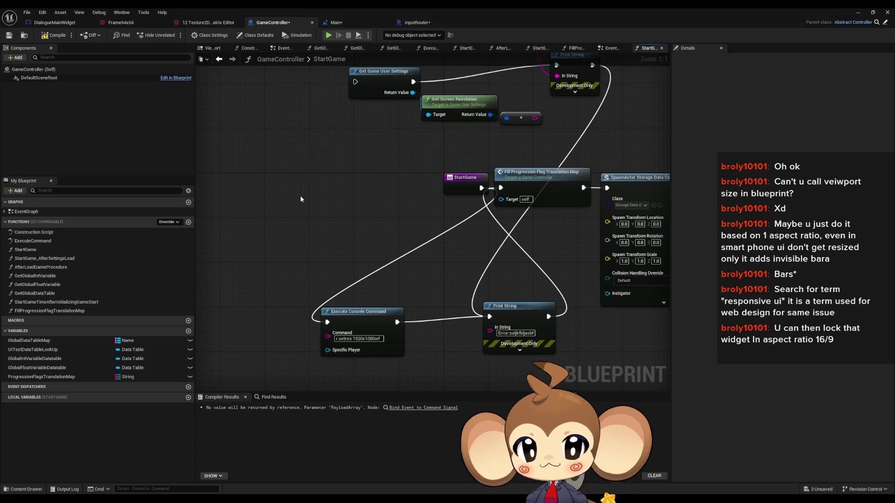
scroll(419, 279, "up", 2)
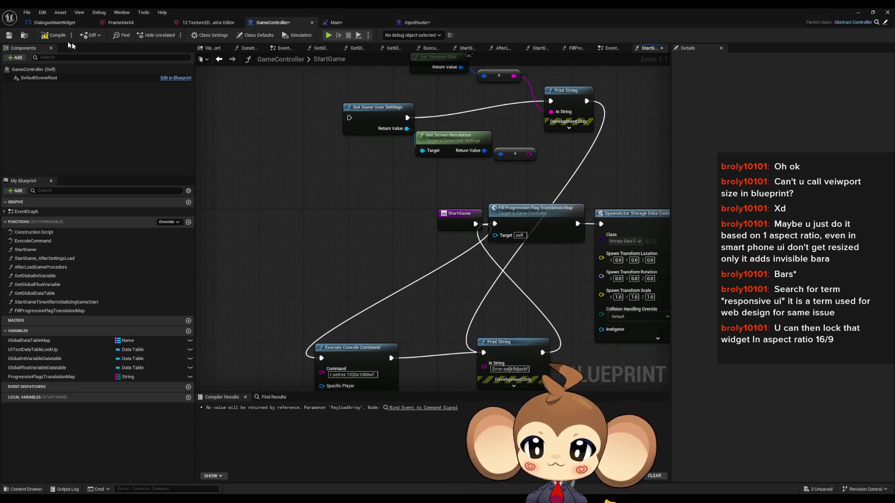
left_click(55, 35)
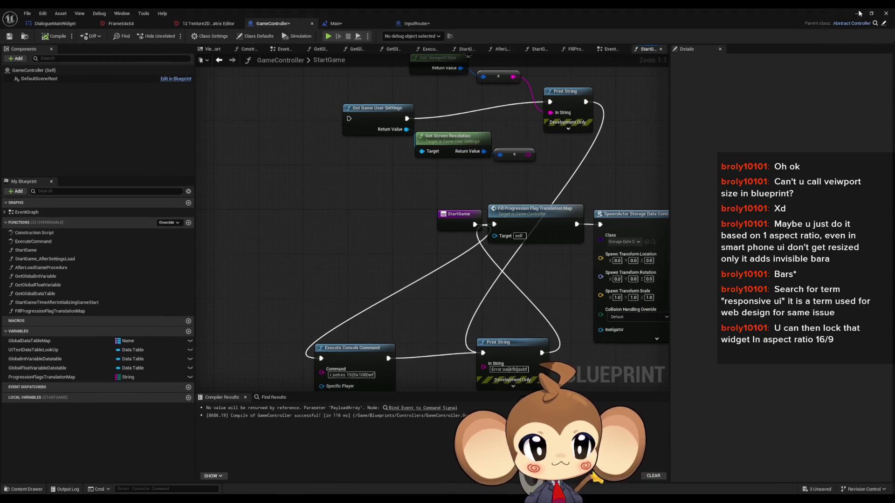
left_click(859, 13)
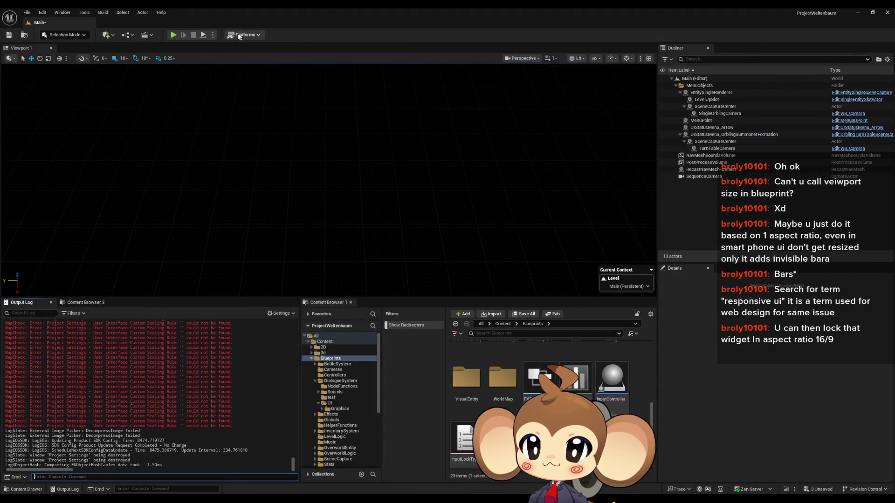
Step: Save all assets, run a Standalone Game test, close it, and return to GameController
left_click(213, 35)
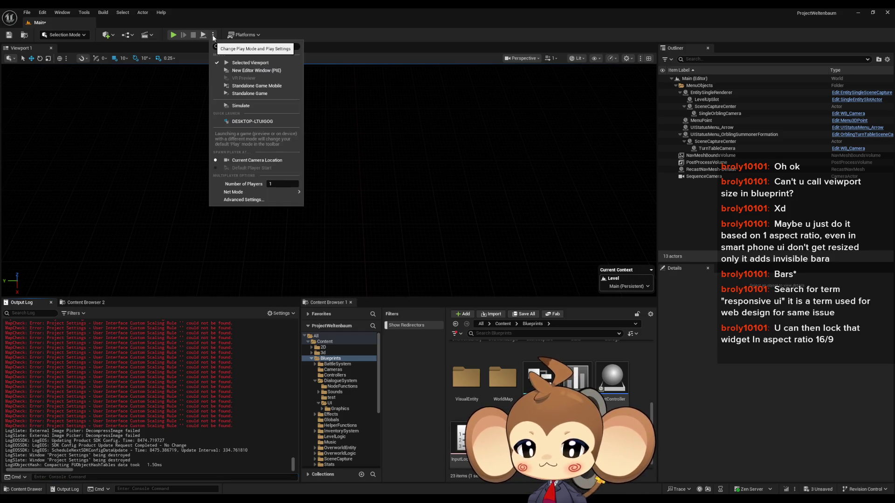
left_click(247, 93)
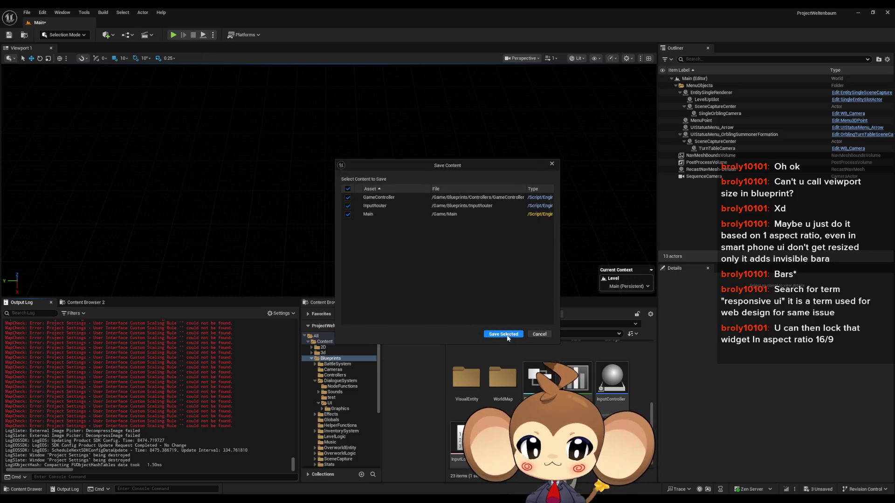
left_click(502, 333)
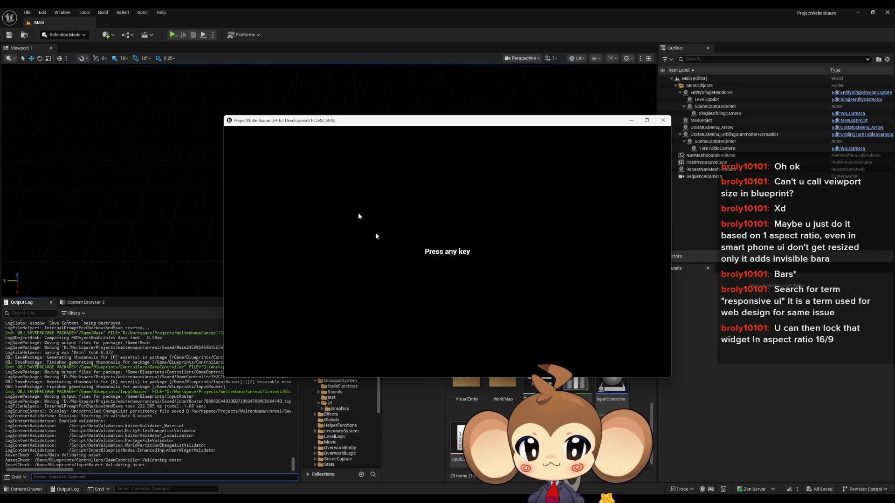
left_click(665, 122)
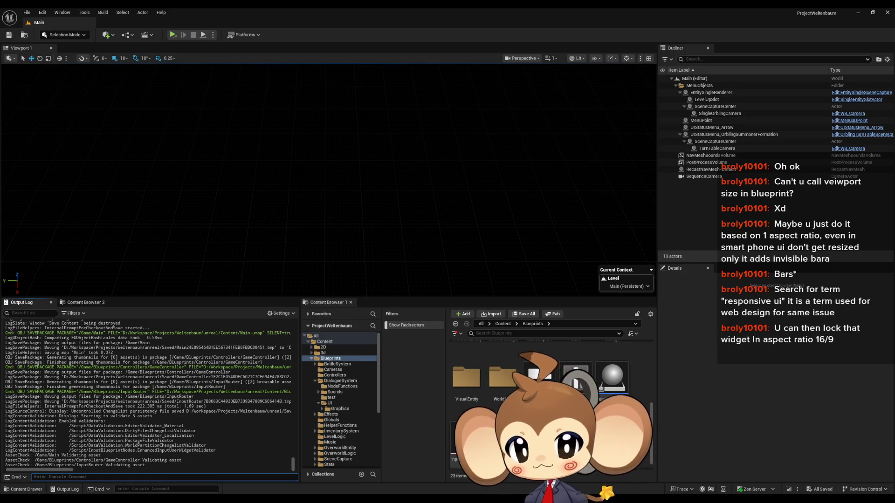
left_click(400, 482)
left_click(371, 375)
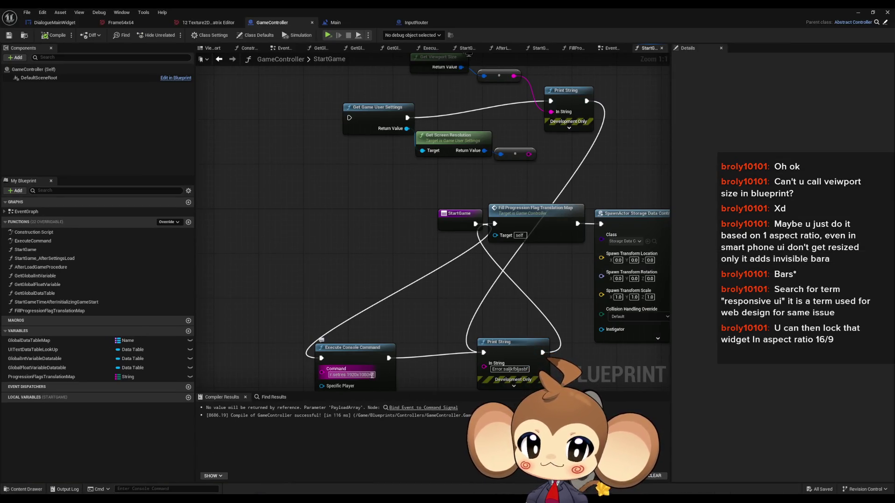
Step: Change the console command to r.setres 1920x1080w and recompile GameController
left_click(403, 399)
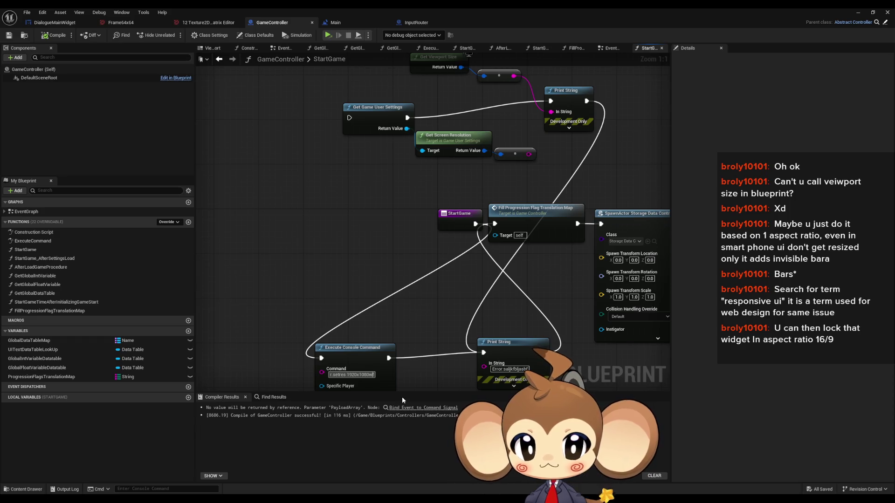
key("BackSpace")
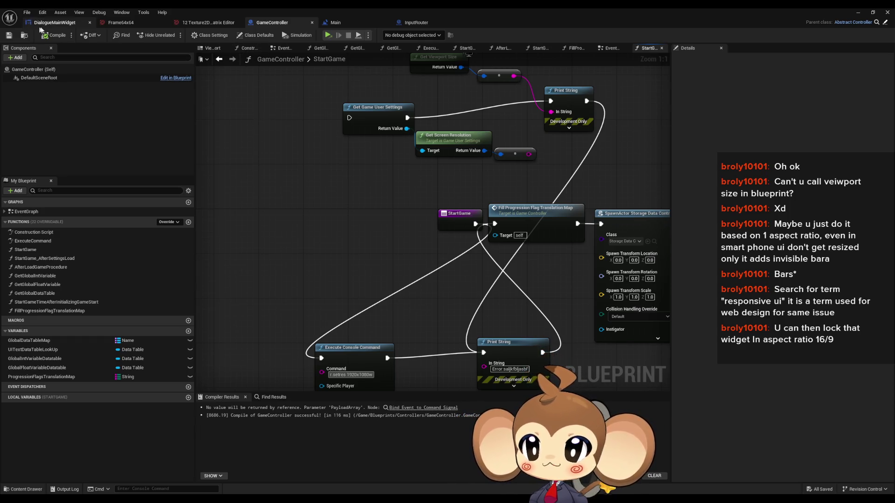
left_click(6, 36)
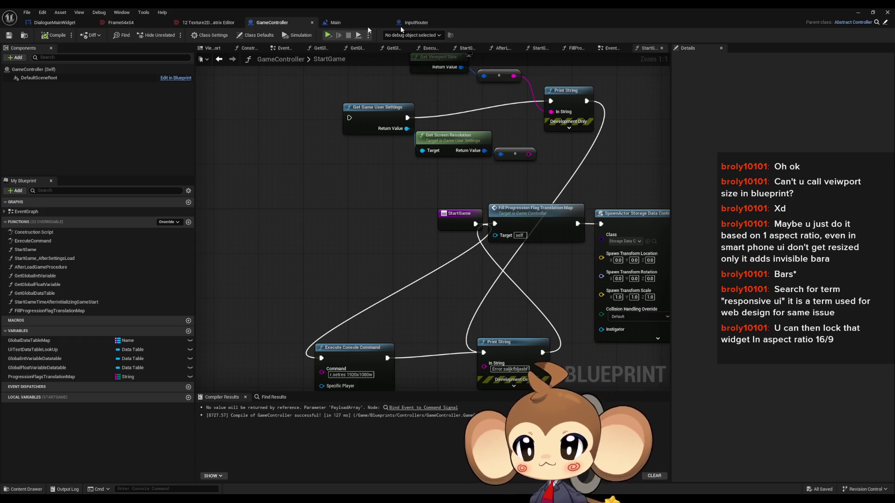
Step: Run another Standalone Game test, close it, and return to the blueprint editor
left_click(858, 12)
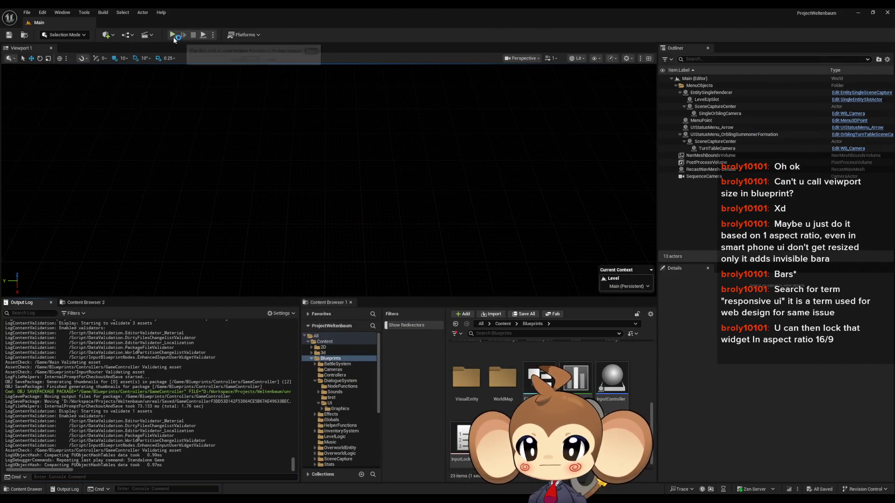
left_click(173, 34)
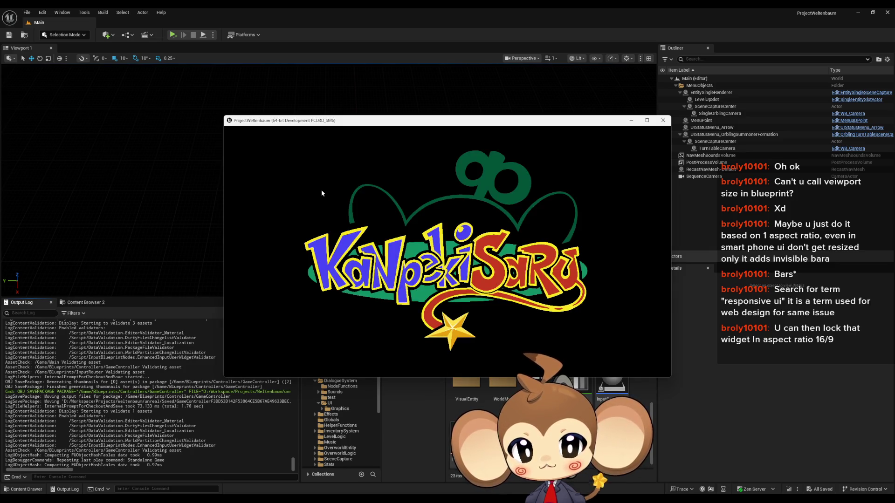
left_click(663, 120)
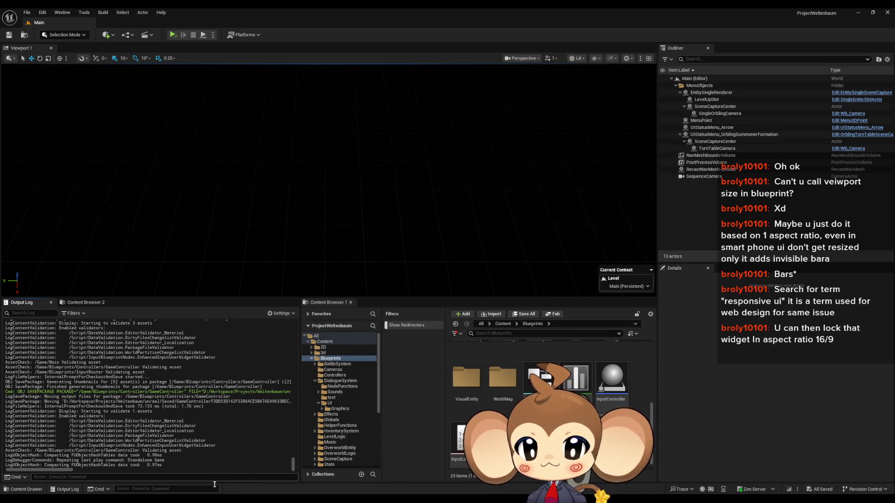
left_click(345, 468)
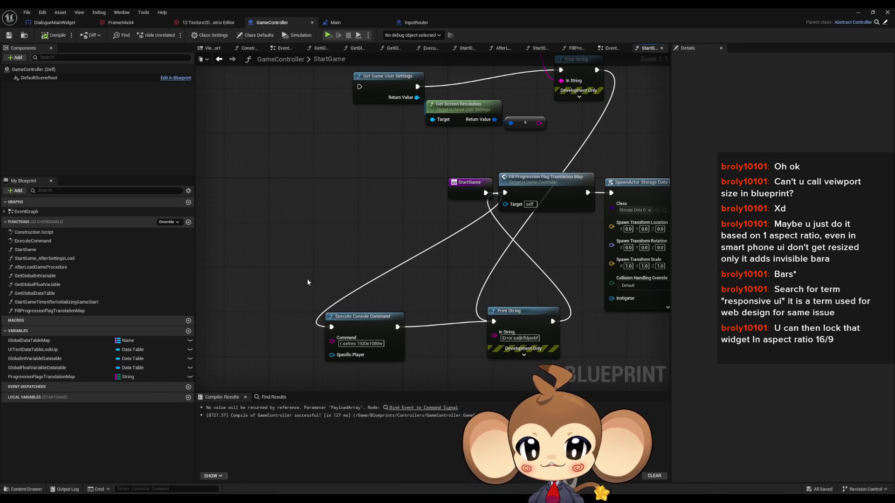
Step: Connect StartGame directly to Fill Progression Flag Translation Map, bypassing the console command
left_click(368, 321)
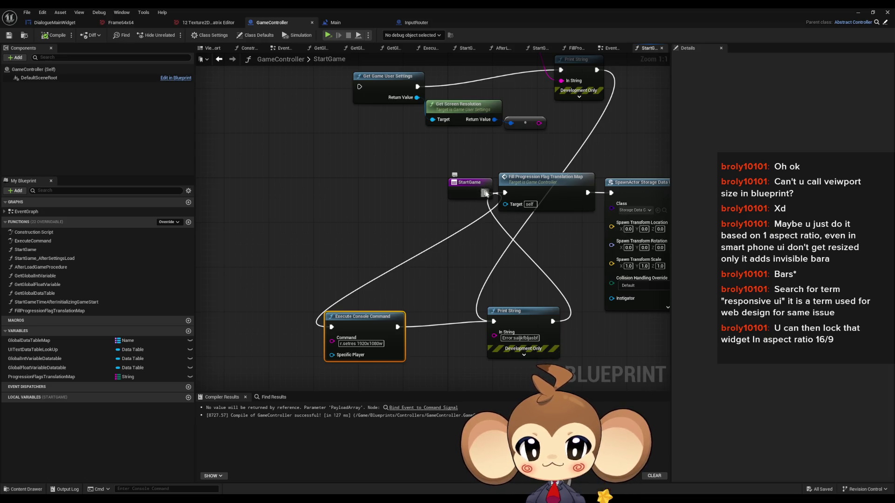
left_click_drag(485, 192, 507, 196)
left_click(338, 232)
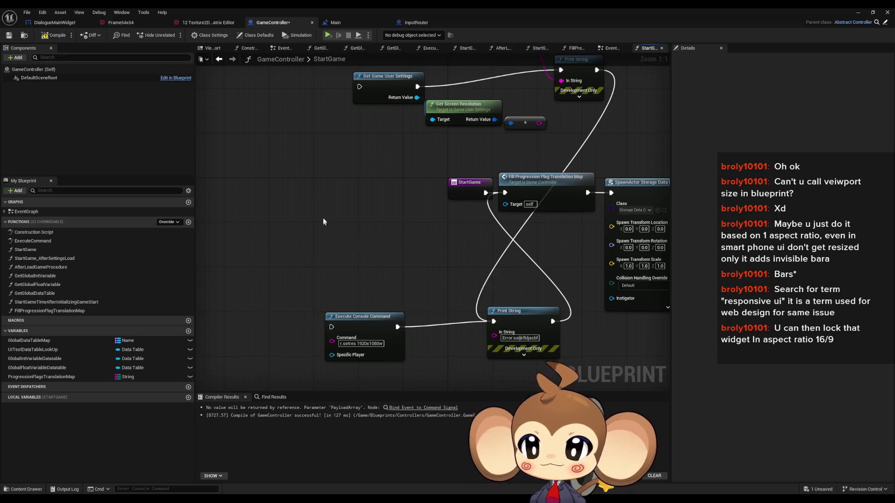
scroll(462, 271, "down", 2)
Step: Paste the console command node into InputRouter's InitializeInputRouter after the UIController SET
left_click(414, 23)
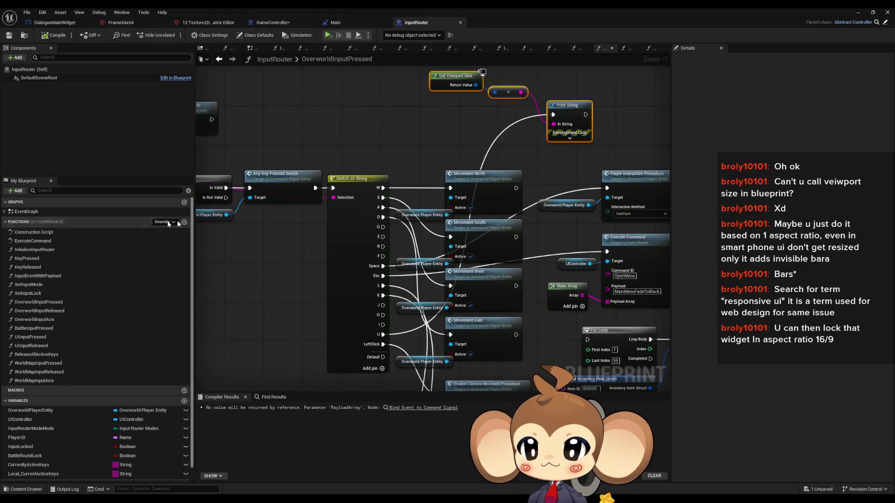
double_click(34, 250)
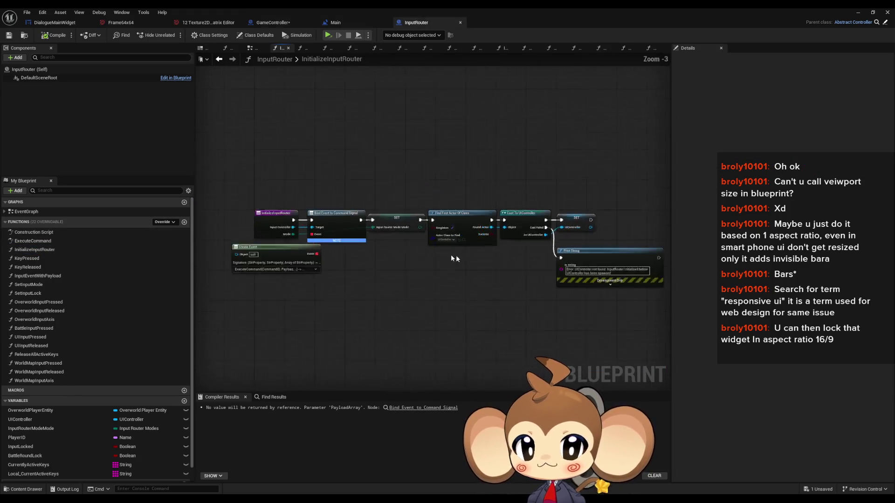
scroll(350, 255, "up", 1)
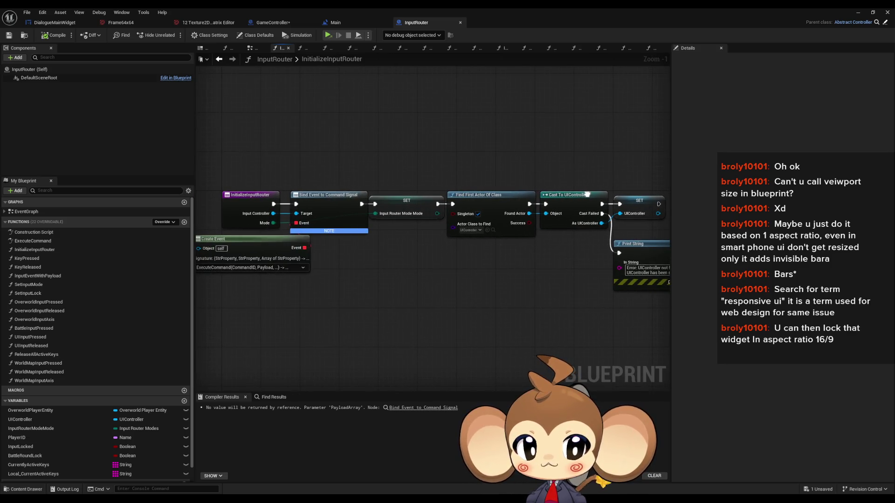
left_click_drag(587, 194, 345, 210)
key("ctrl+v")
left_click_drag(417, 220, 470, 181)
double_click(597, 7)
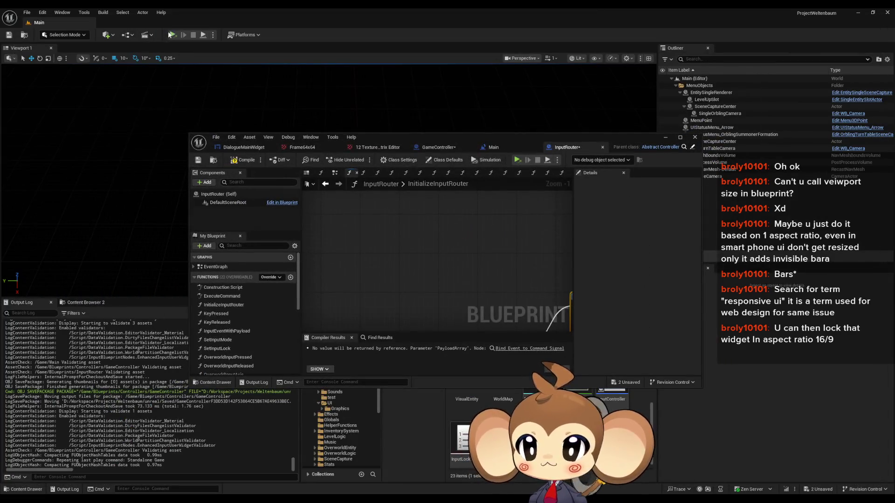
Step: Save the blueprints and run a Standalone Game test, then close it
left_click(172, 35)
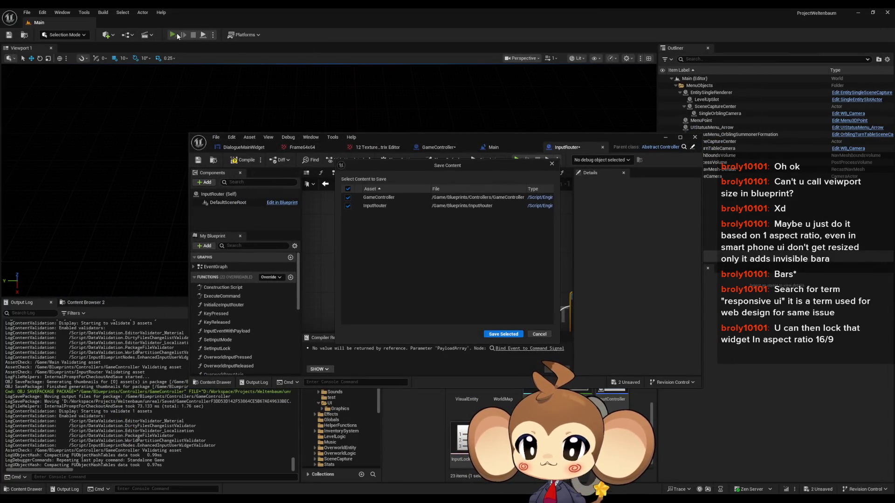
left_click(493, 333)
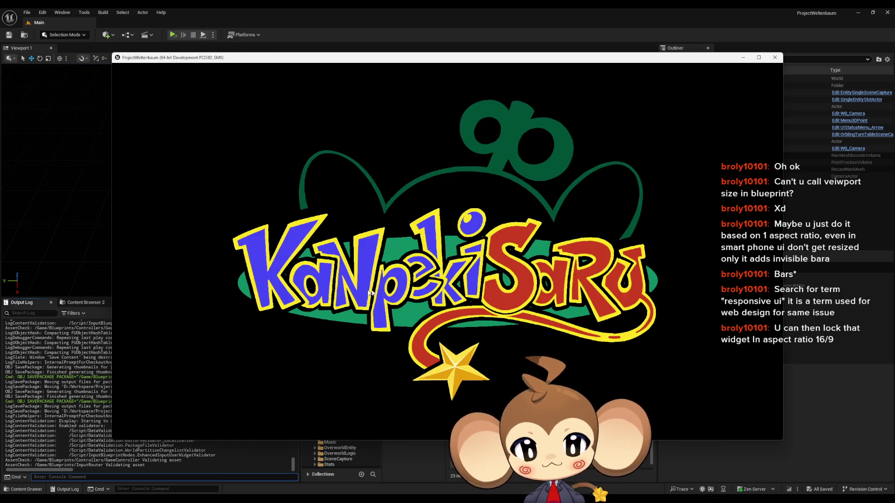
left_click(774, 57)
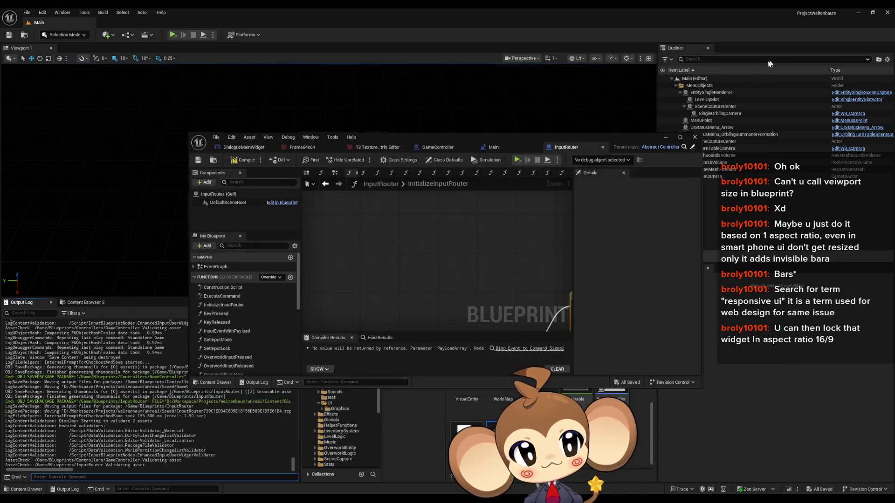
Step: Change InputRouter's console command back to r.setres 1920x1080wf
mouse_move(376, 270)
left_mouse_down()
mouse_move(462, 228)
mouse_move(514, 235)
left_mouse_up()
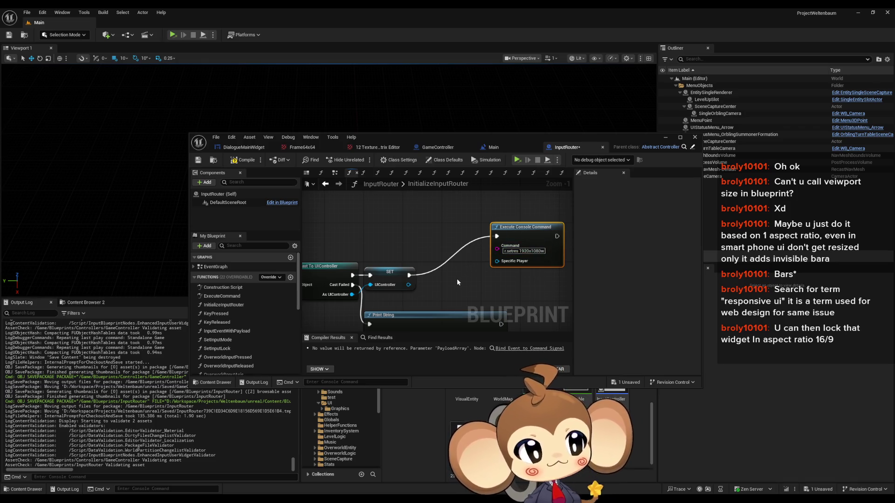
mouse_move(422, 280)
left_mouse_down()
mouse_move(379, 290)
mouse_move(418, 275)
left_mouse_up()
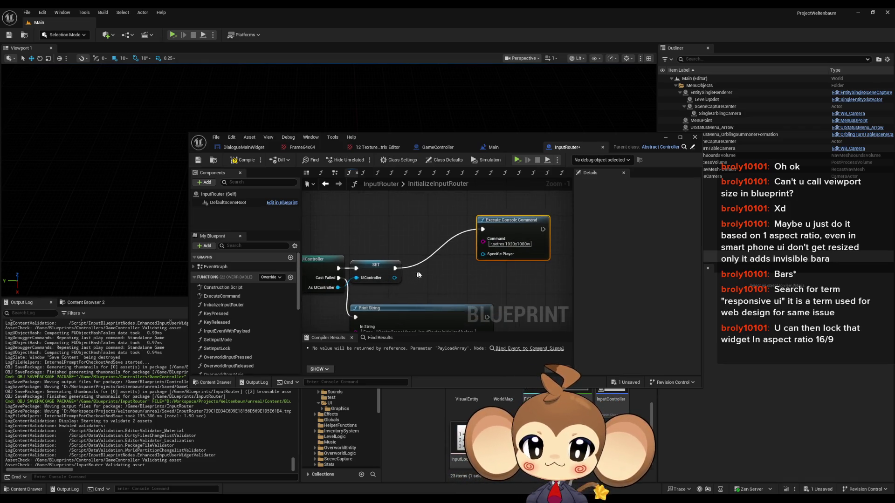
left_click(507, 245)
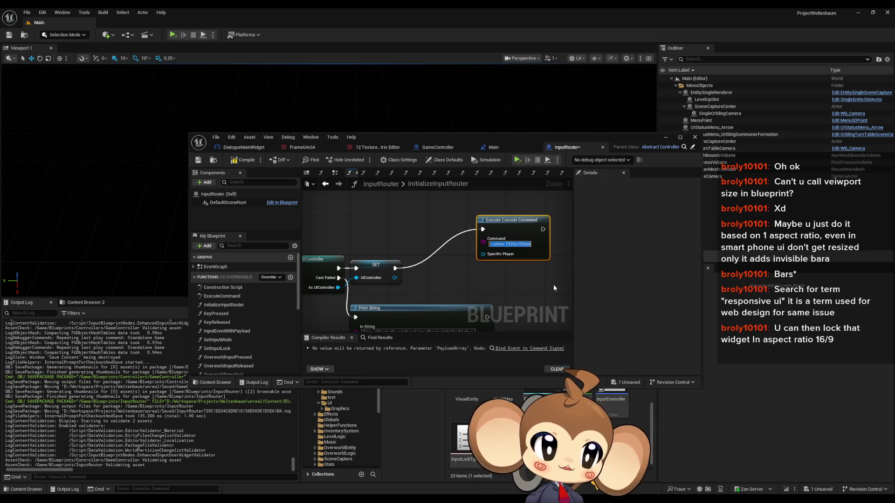
key("Right")
key("Left")
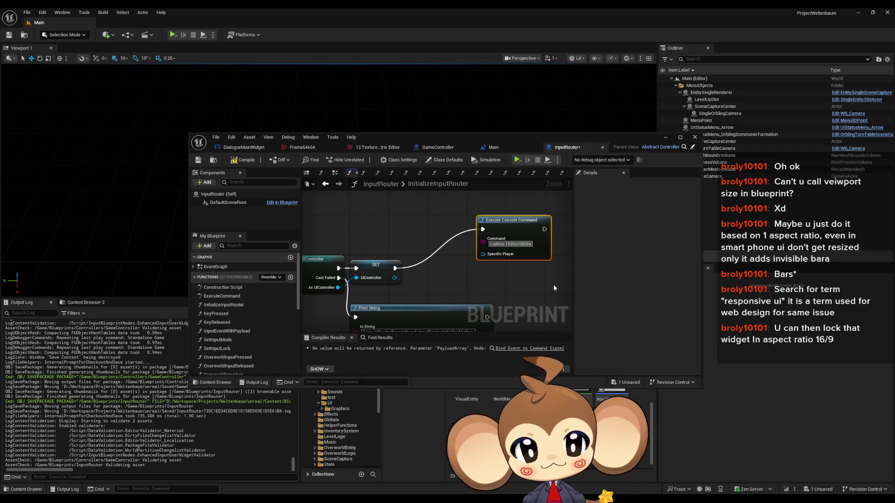
key("Right")
type("f")
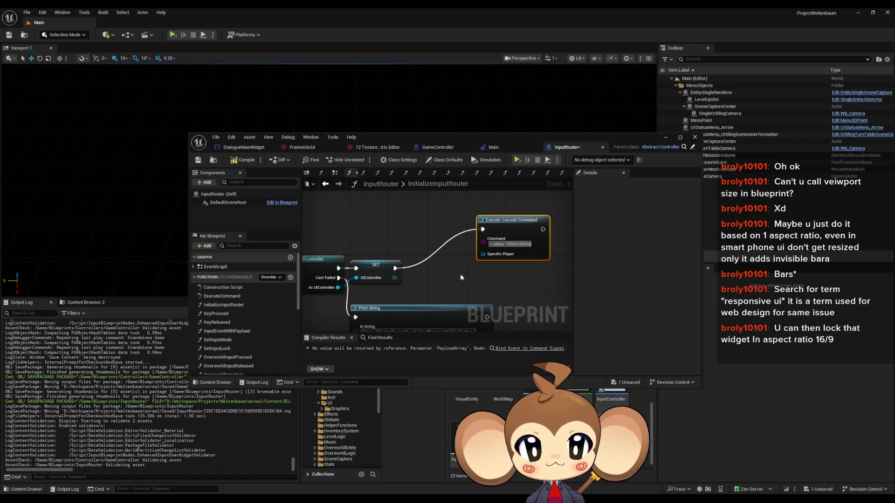
key("Return")
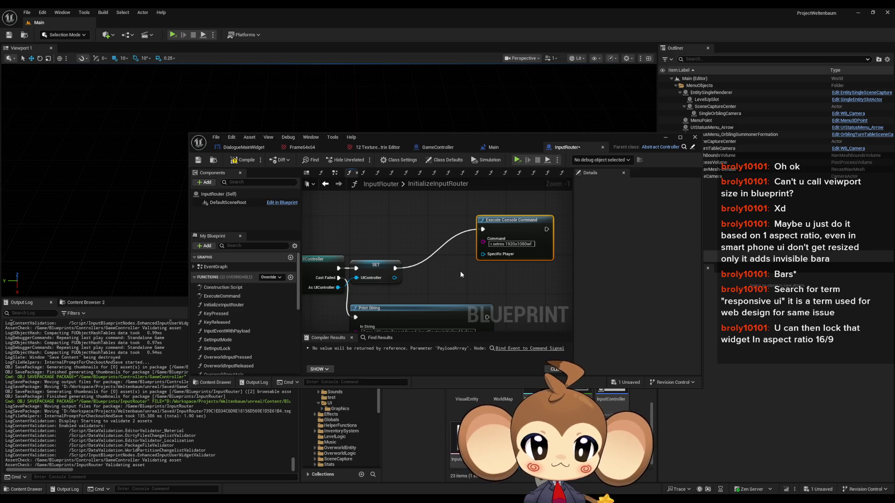
left_click(261, 93)
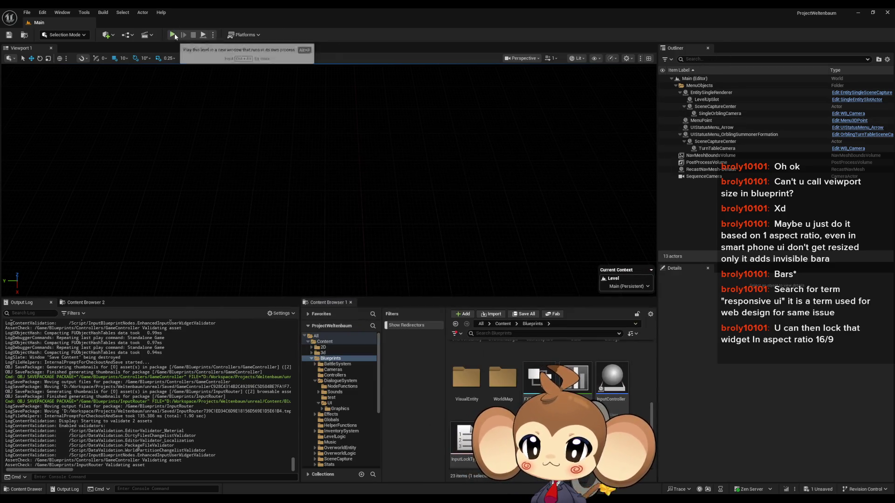
Step: Save InputRouter, launch a Standalone Game, get past the title screen, and load the game
left_click(174, 36)
left_click(499, 336)
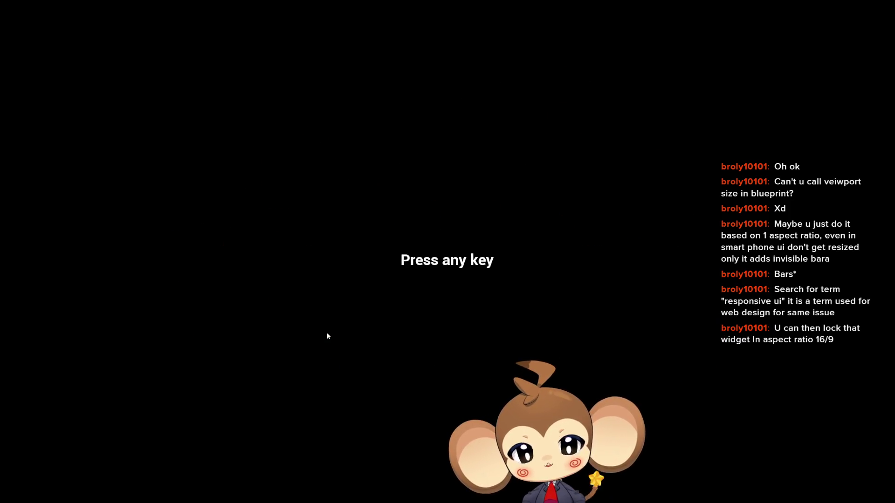
left_click(351, 345)
left_click(177, 425)
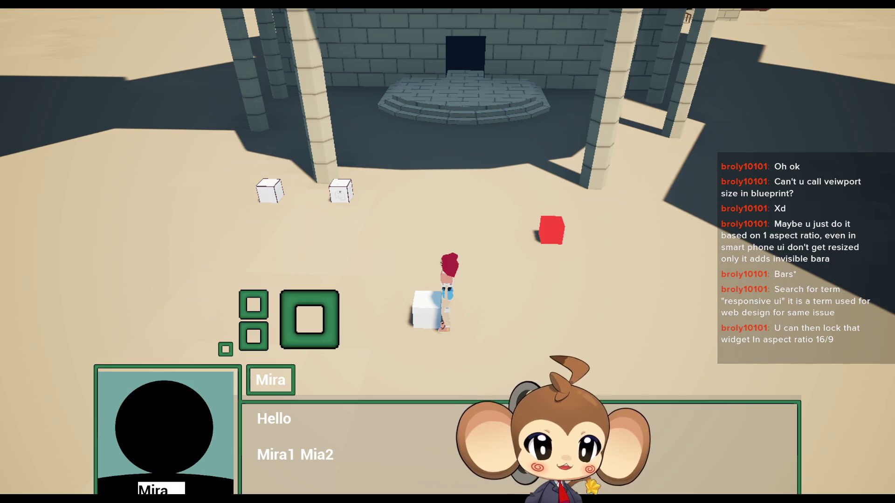
Step: Screenshot the dialogue box, switch the game to windowed, and close it
key("super+shift+s")
mouse_move(42, 206)
left_mouse_down()
mouse_move(579, 482)
mouse_move(690, 494)
left_mouse_up()
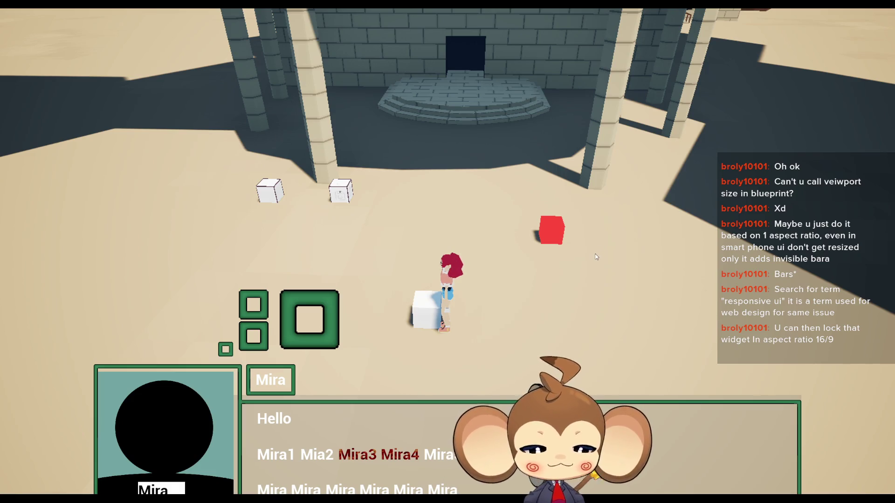
key("alt+Return")
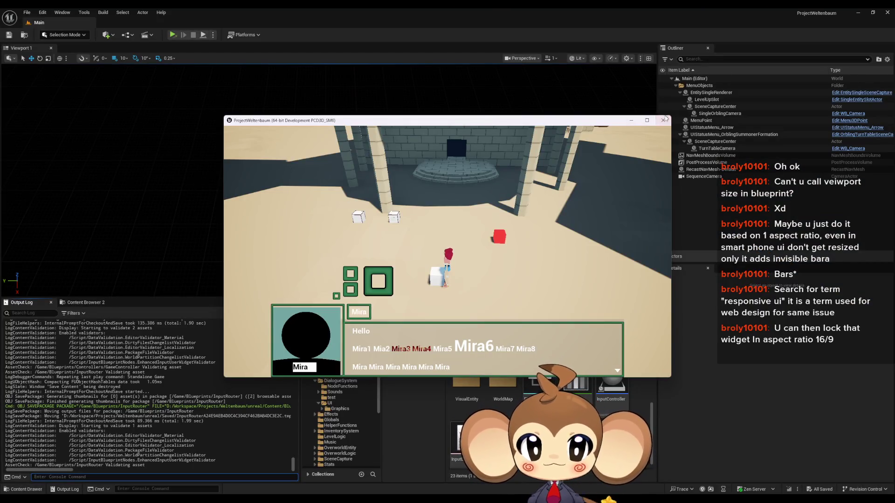
left_click(663, 121)
Step: Paste the Mira dialogue game screenshot into maximized Paint above the 2560 x 1392 notes and zoom in
mouse_move(229, 499)
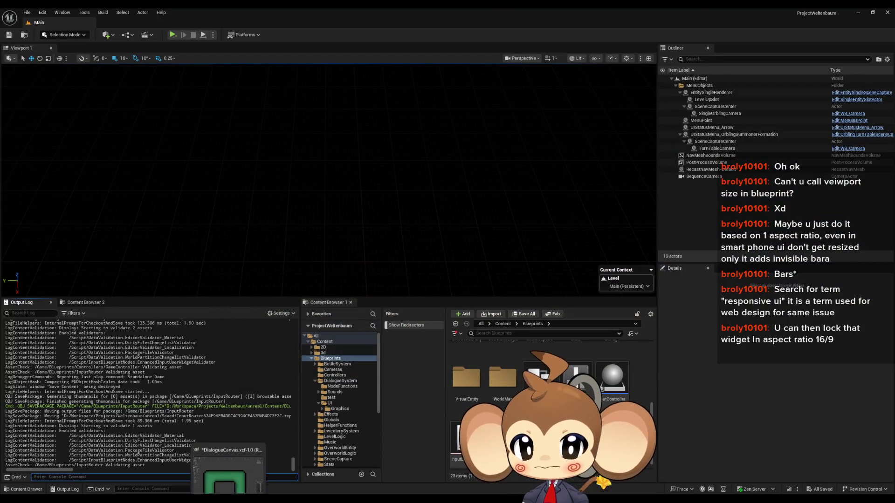
left_click(225, 470)
key("super+Up")
key("ctrl+v")
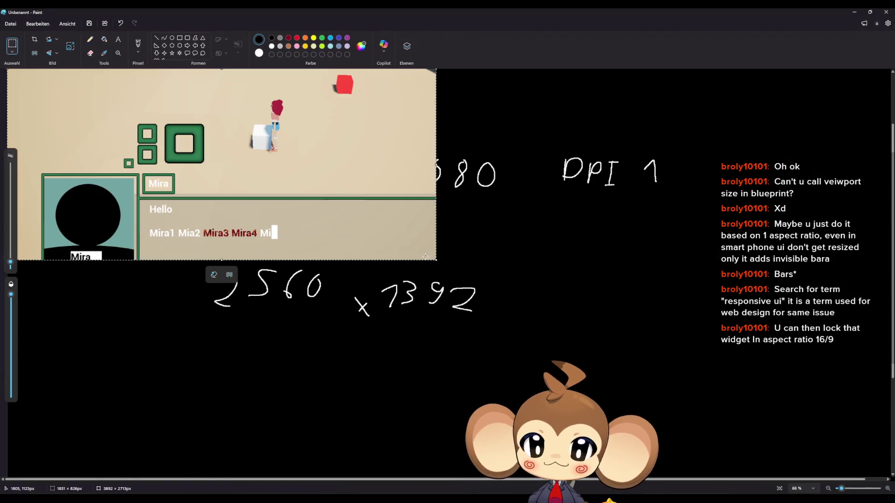
scroll(145, 222, "up", 5)
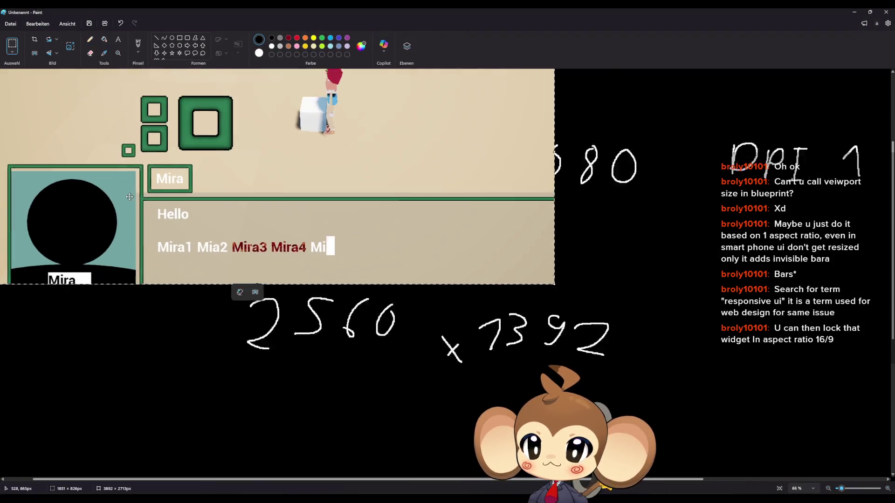
scroll(189, 291, "up", 5)
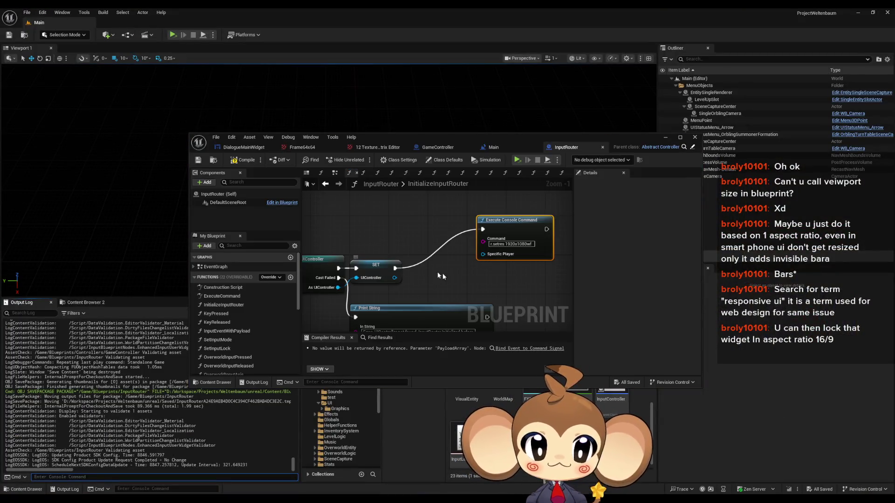
Step: Move the r.setres 1920x1080wf Execute Console Command node up-left, then bring up the forum thread
left_click_drag(443, 273, 375, 265)
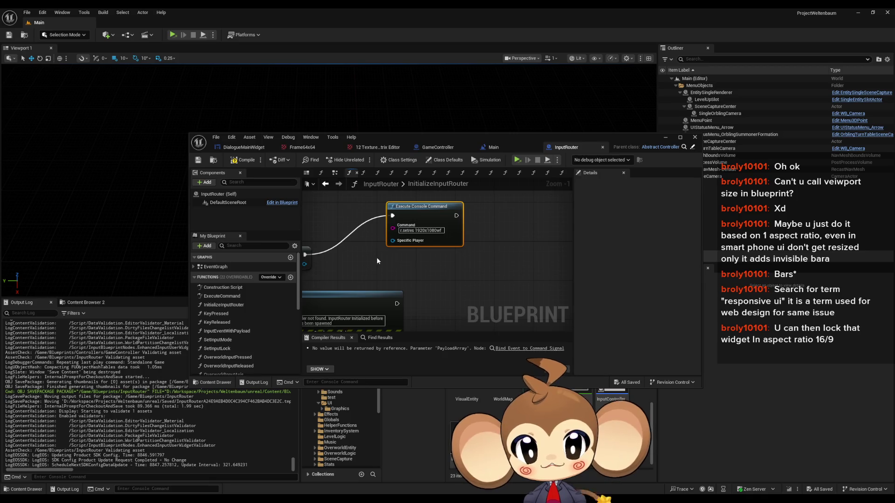
scroll(376, 258, "up", 1)
left_click(447, 241)
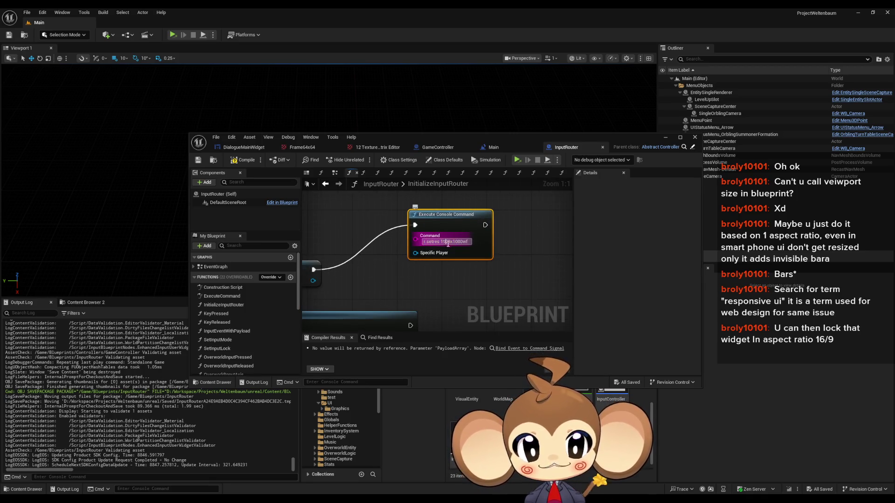
left_click(446, 242)
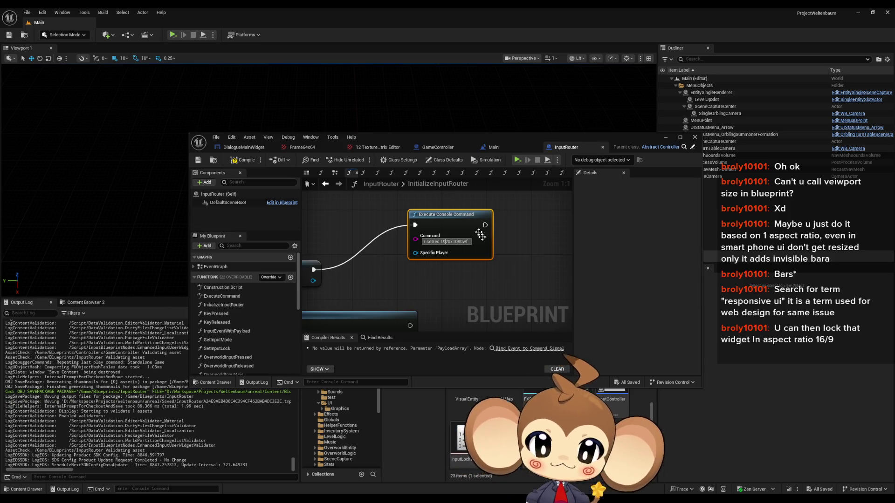
mouse_move(507, 285)
left_mouse_down()
mouse_move(499, 252)
mouse_move(476, 272)
left_mouse_up()
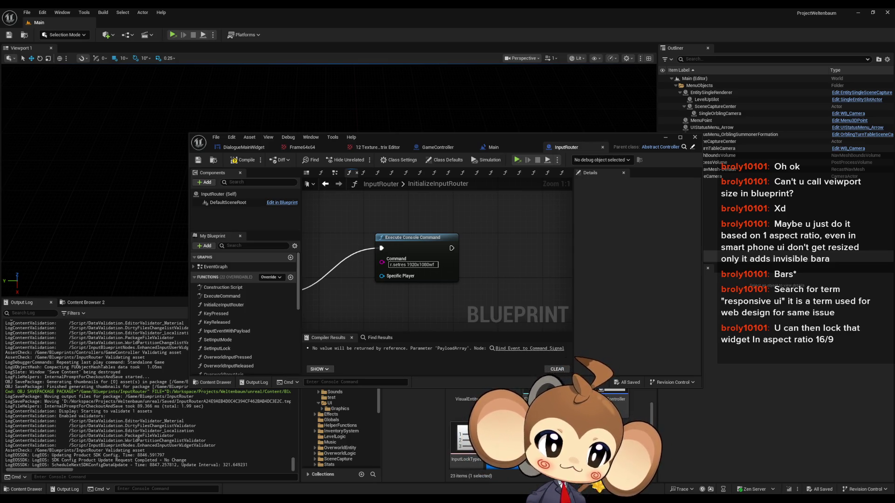
key("alt+Tab")
key("super+Up")
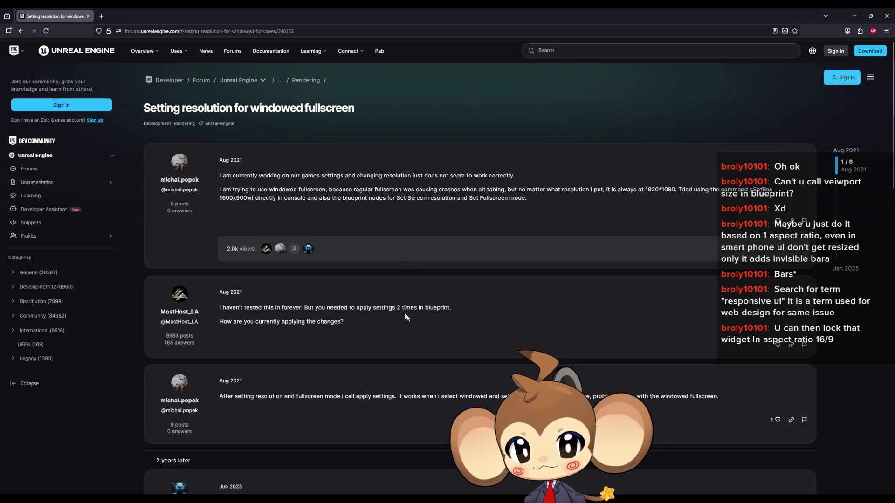
Step: Highlight the forum reply's advice to apply the settings 2 times
left_click_drag(394, 308, 405, 308)
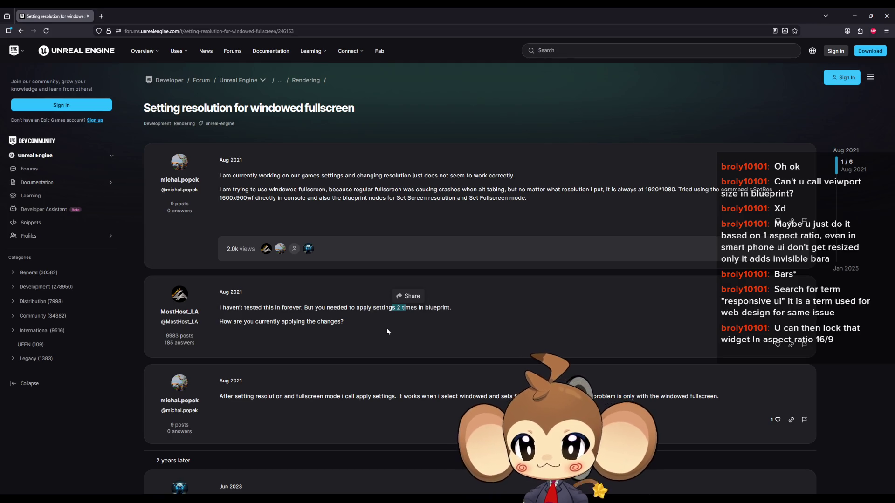
Step: Read through the June 2023 reply, the request for a solution and the January 2025 post
scroll(387, 331, "down", 3)
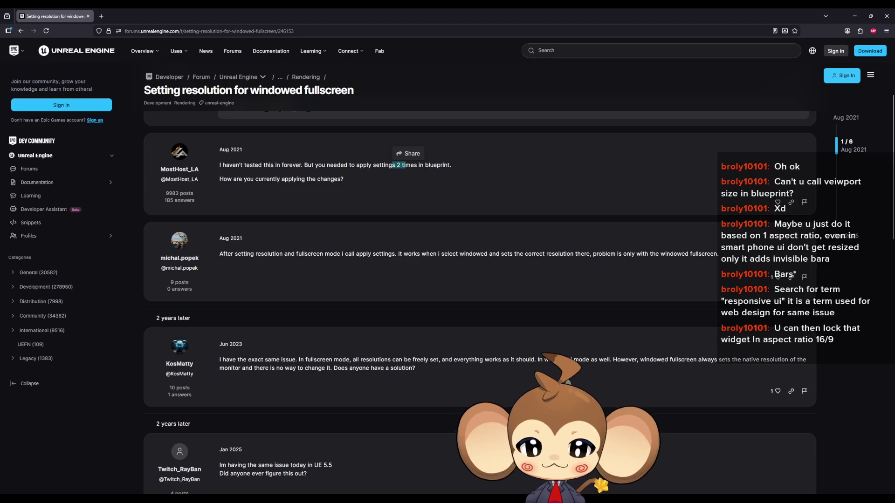
left_click_drag(573, 360, 697, 359)
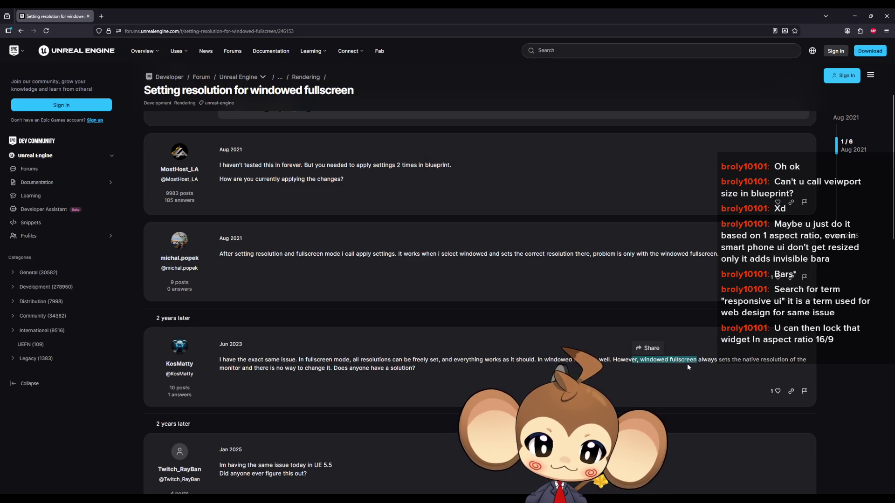
left_click(801, 358)
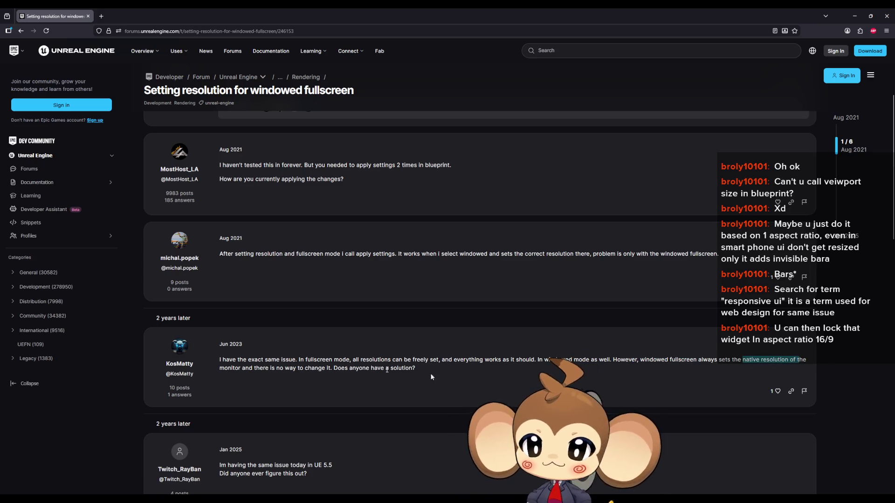
left_click_drag(229, 367, 291, 380)
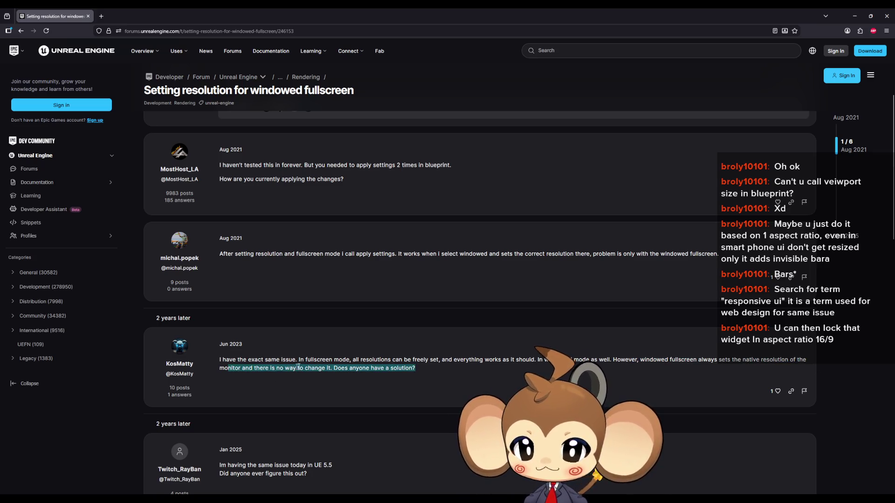
double_click(316, 368)
left_click_drag(362, 369, 406, 369)
scroll(377, 403, "down", 1)
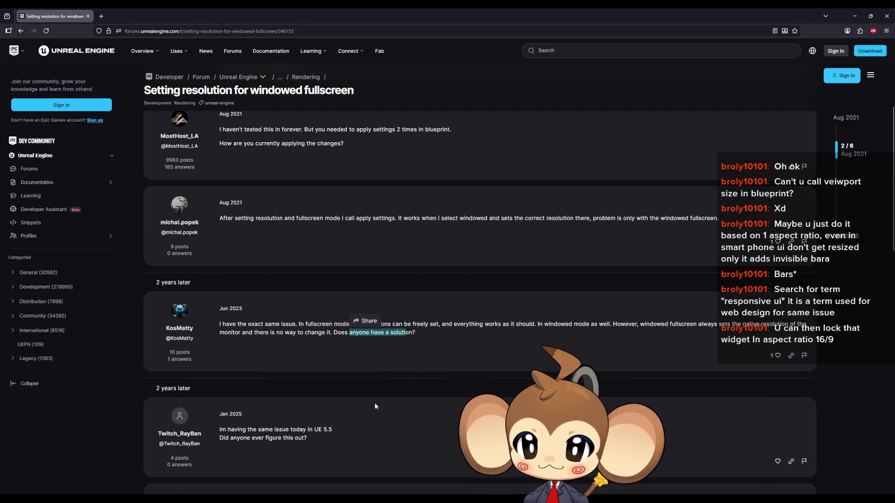
left_click_drag(228, 430, 315, 434)
Step: Read the later replies, marking the word 'unexistent', then return to the Unreal editor
scroll(310, 441, "down", 2)
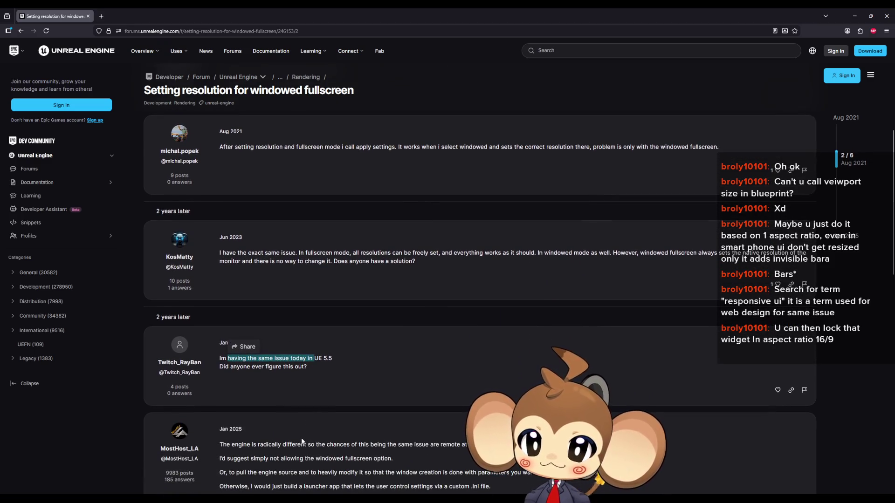
scroll(305, 444, "down", 2)
left_click_drag(234, 373, 275, 374)
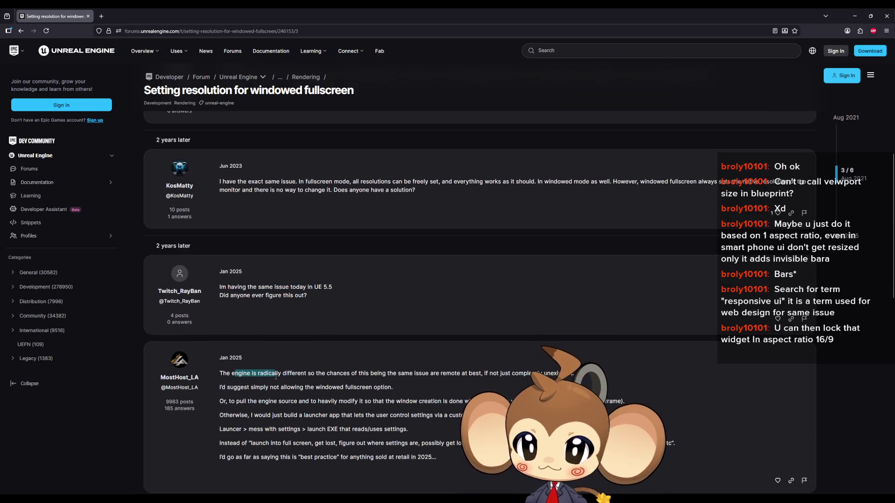
scroll(293, 378, "down", 1)
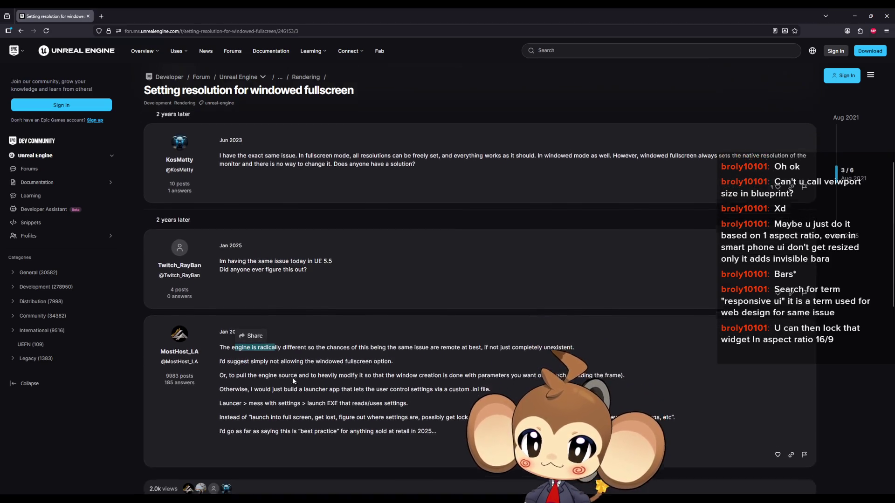
left_click_drag(344, 338, 557, 344)
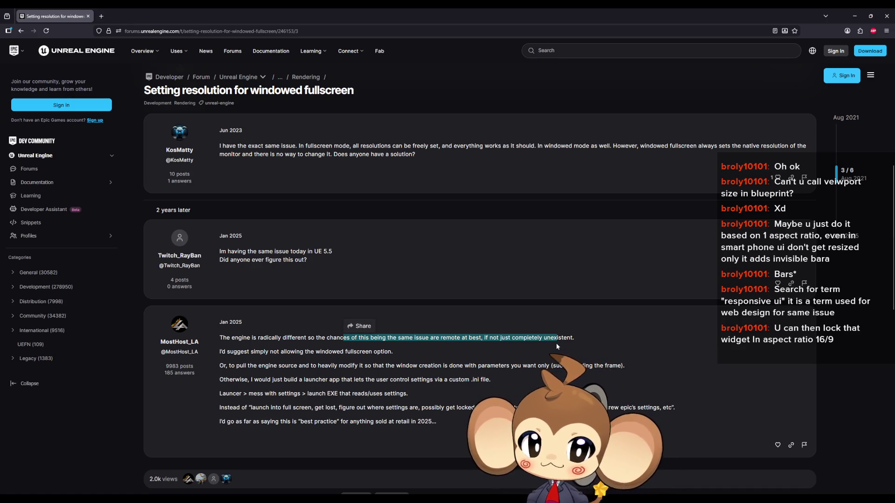
left_click(562, 339)
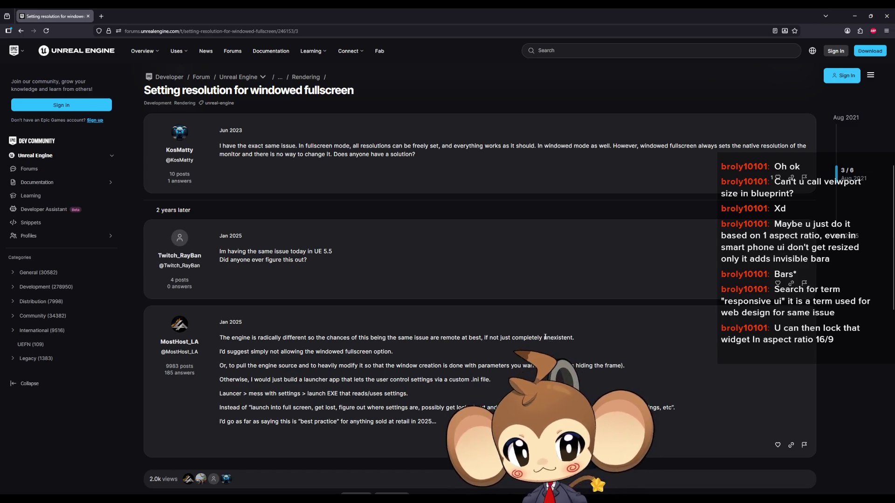
double_click(564, 339)
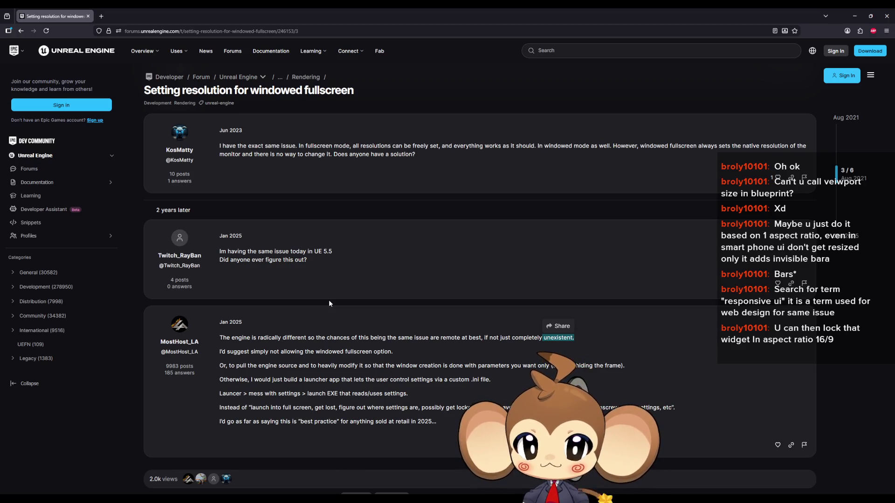
left_click(855, 16)
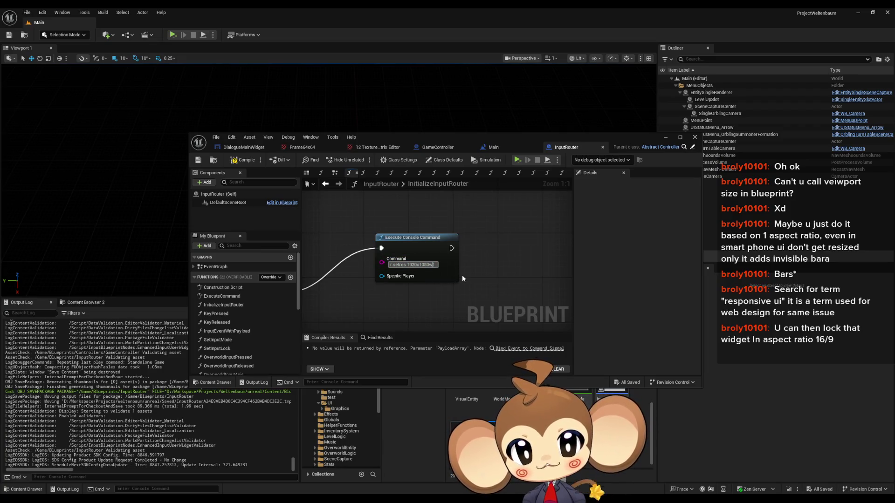
Step: Change the console command to r.setres 1920x1080f
key("BackSpace")
type("f")
key("Return")
Step: Launch Play (Standalone) from the level editor, saving the InputRouter blueprint when prompted
left_click(356, 80)
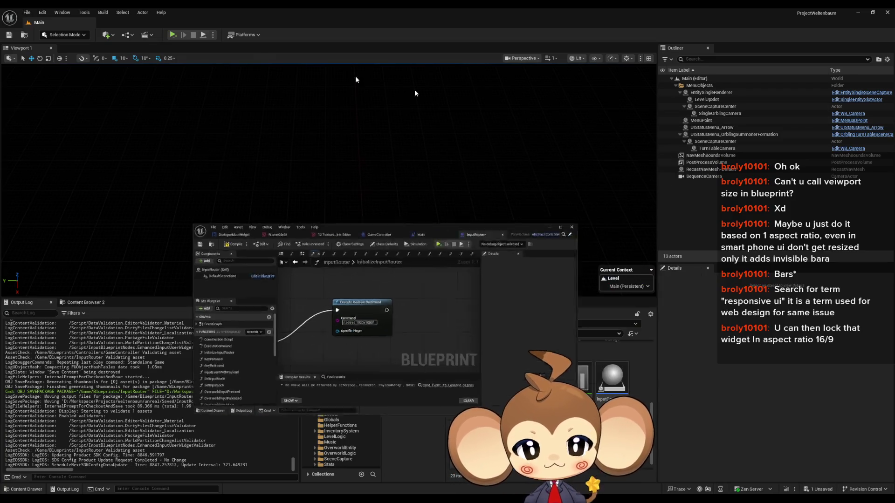
left_click(172, 35)
left_click(497, 298)
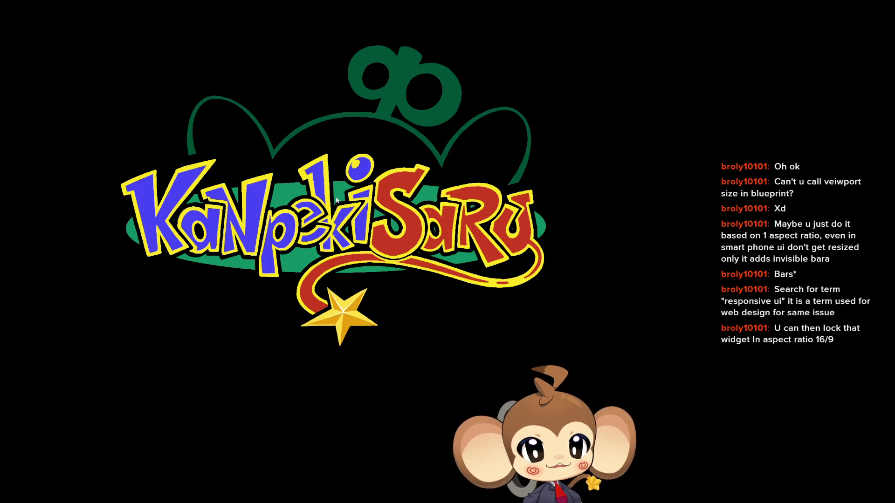
Step: Get past the title screen and load a saved game into the level
left_click(275, 196)
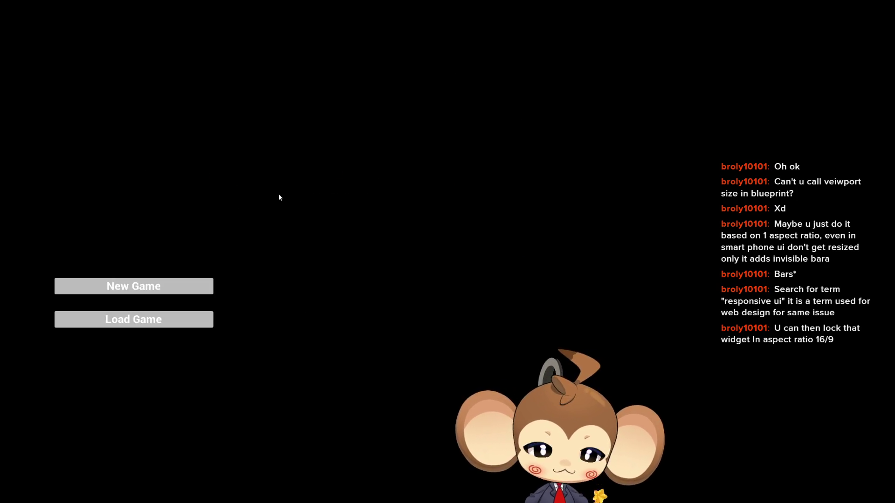
left_click(189, 323)
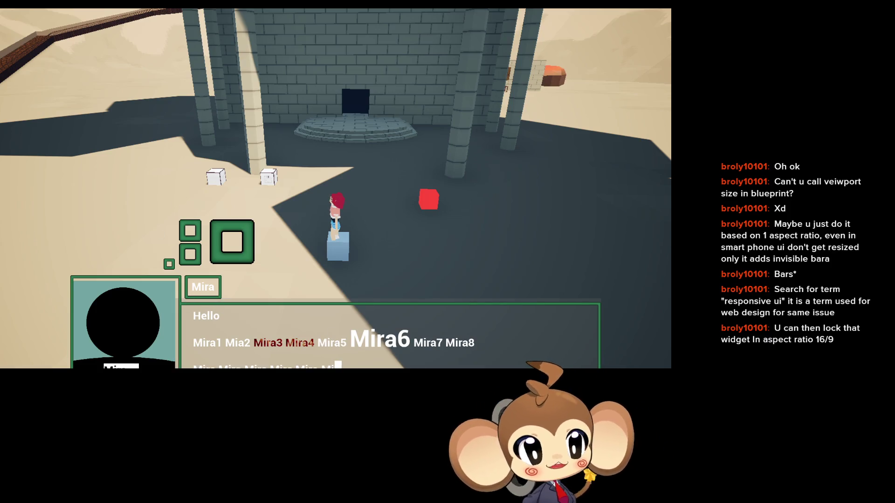
Step: Quit the full-screen standalone game session and return to the editor
key("Escape")
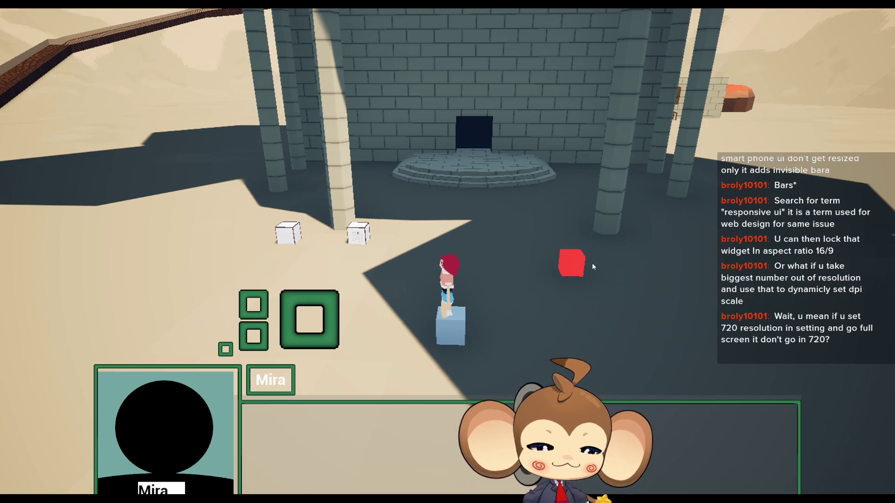
key("Escape")
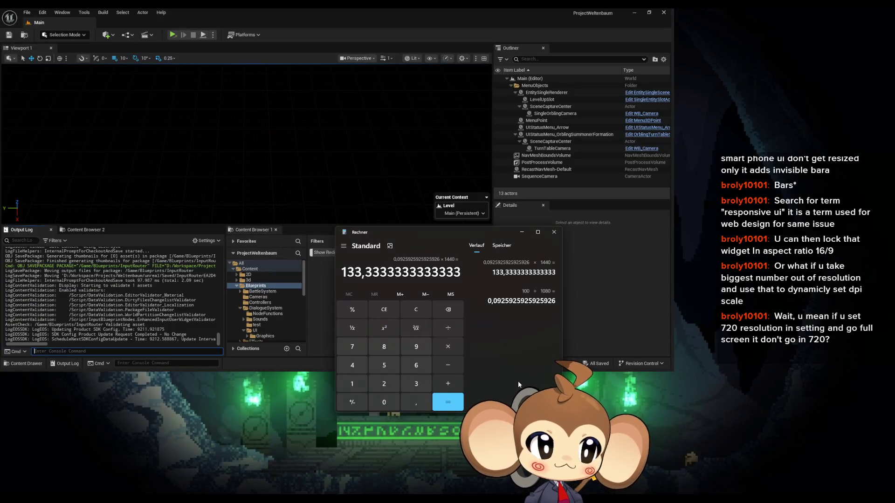
Step: Restore and re-maximize the Unreal editor window, then return to the InputRouter Blueprint
key("alt+Tab")
left_click(441, 22)
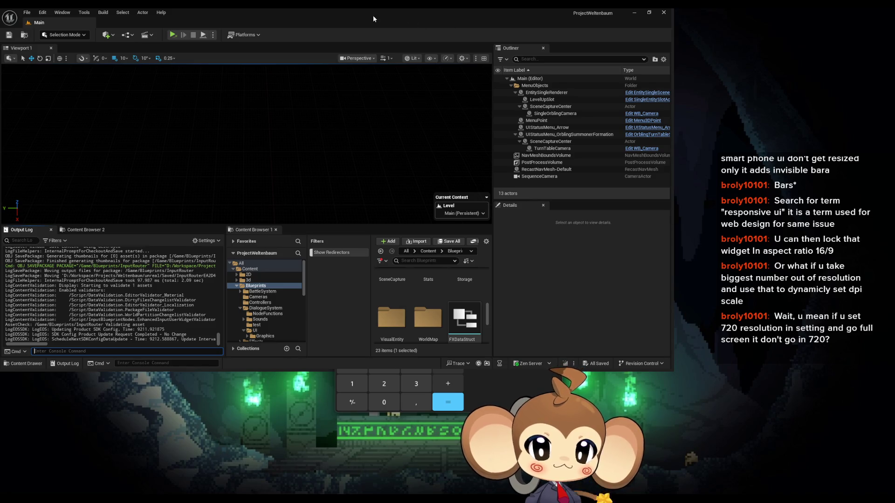
double_click(309, 23)
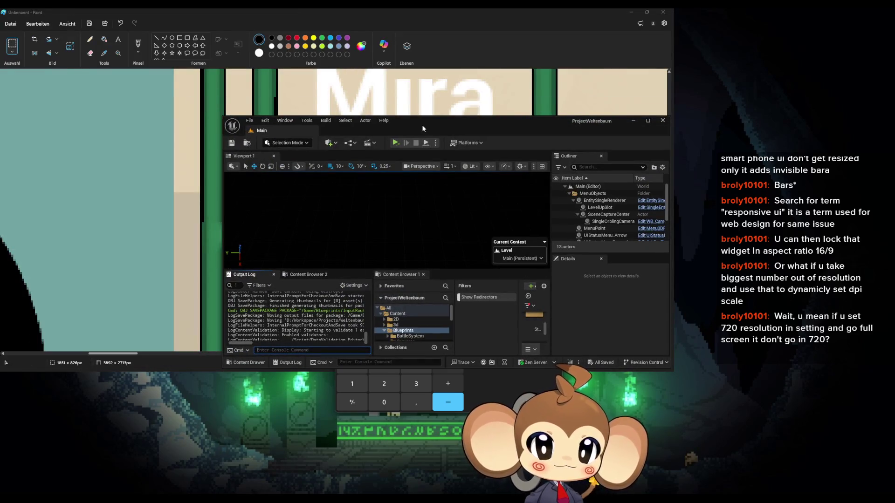
mouse_move(425, 120)
left_mouse_down()
mouse_move(416, 150)
mouse_move(376, 136)
left_mouse_up()
double_click(377, 136)
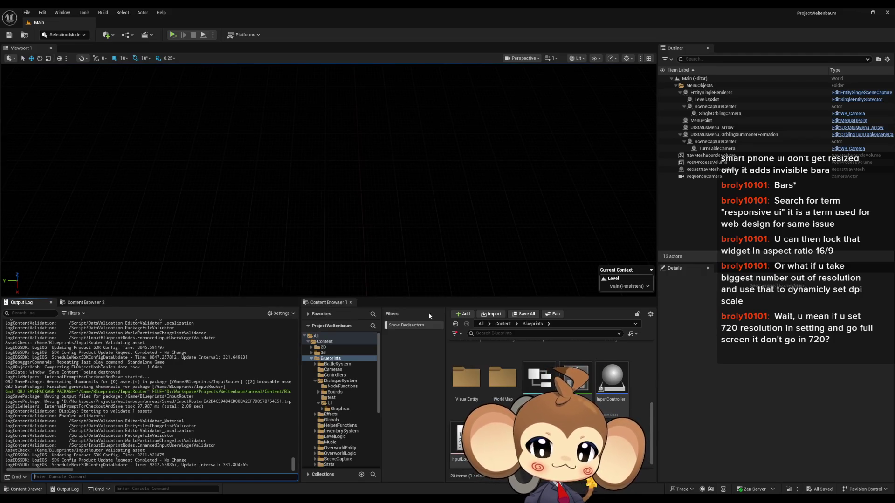
mouse_move(432, 498)
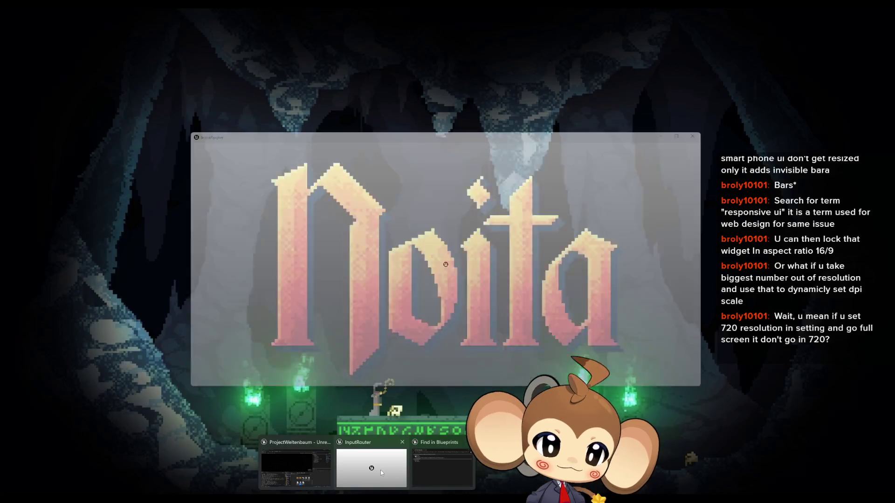
left_click(384, 469)
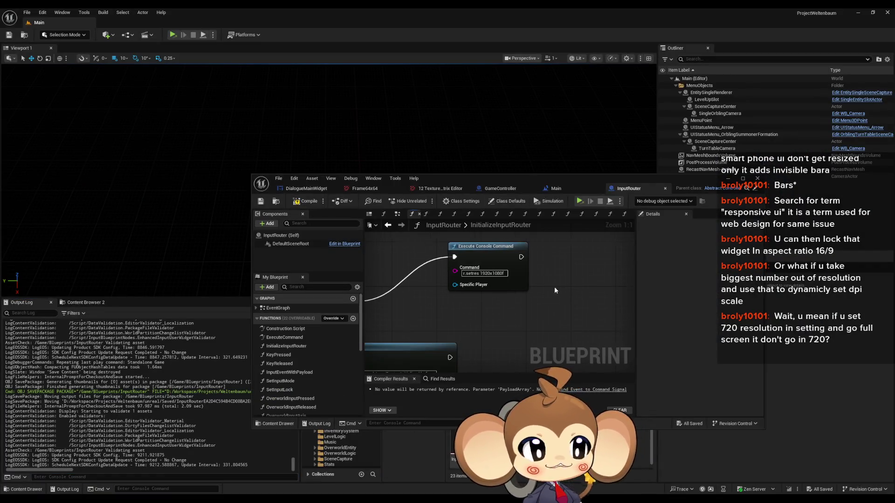
Step: Duplicate the Execute Console Command node and make the copy run r.setres 1920x1080wf
left_click(490, 248)
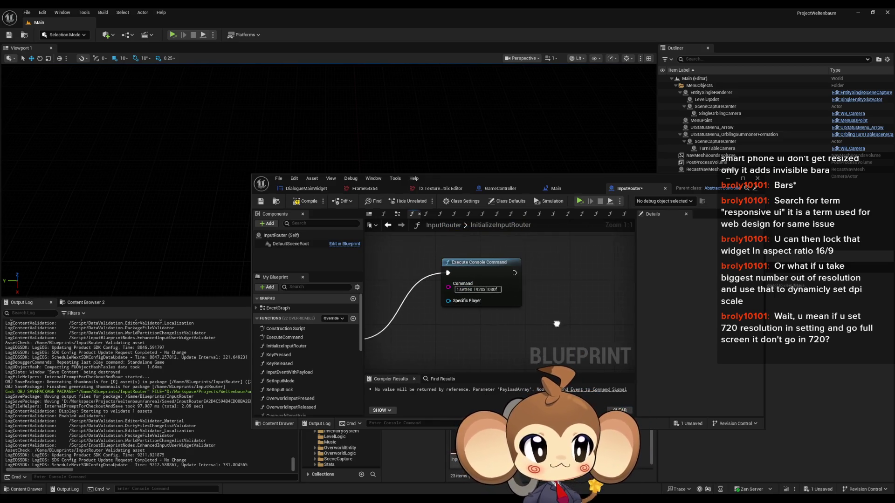
key("ctrl+c")
key("ctrl+v")
left_click(486, 330)
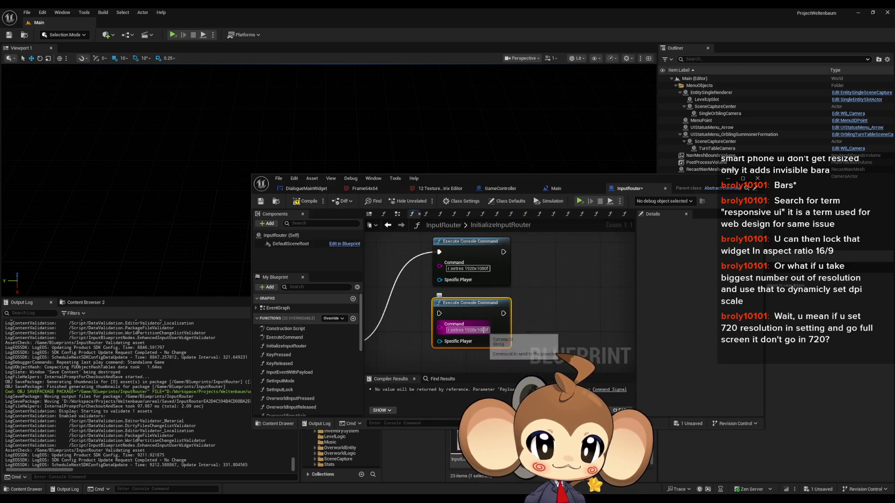
type("w")
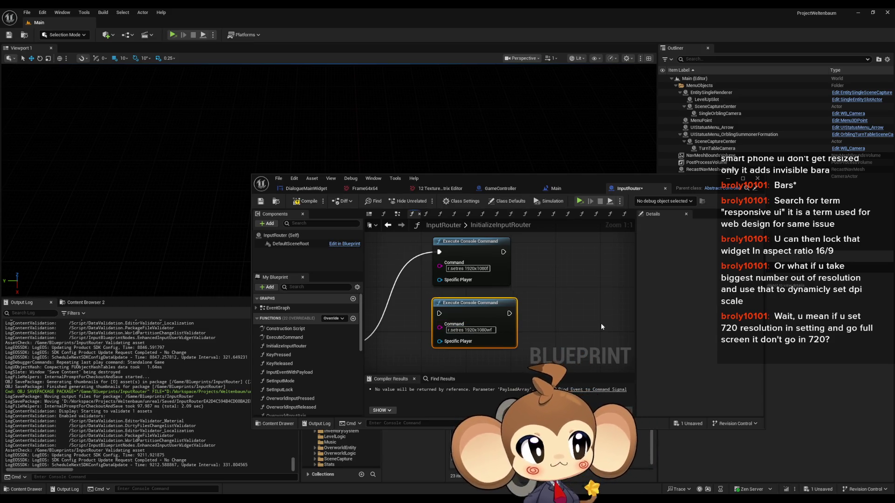
left_click(601, 323)
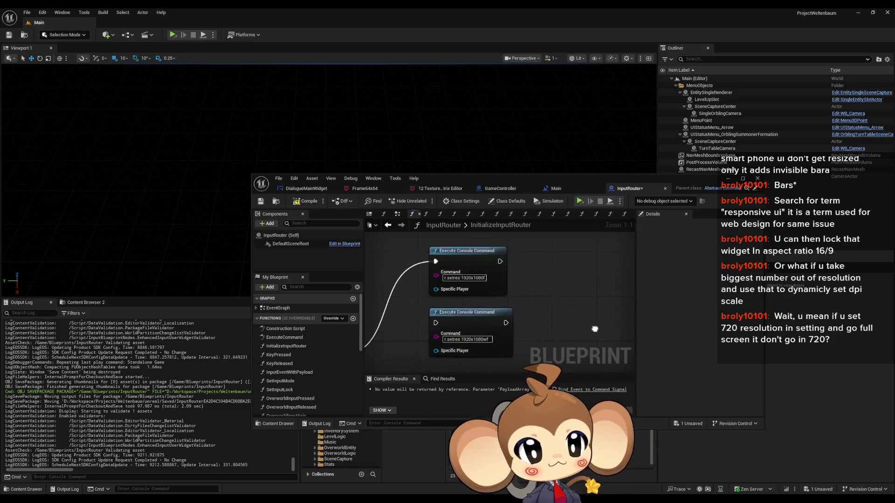
Step: Set the original node to r.setres 1920x1080f and reselect the copy's 1920x1080wf text
left_click(466, 291)
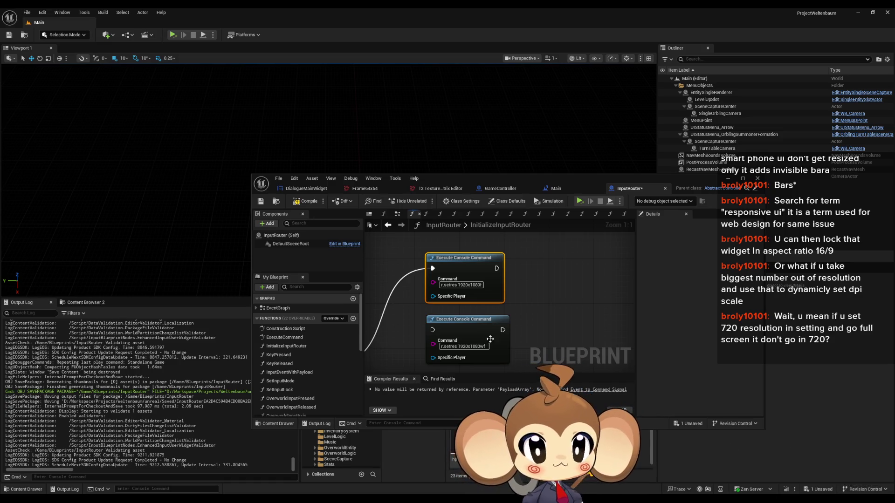
double_click(459, 285)
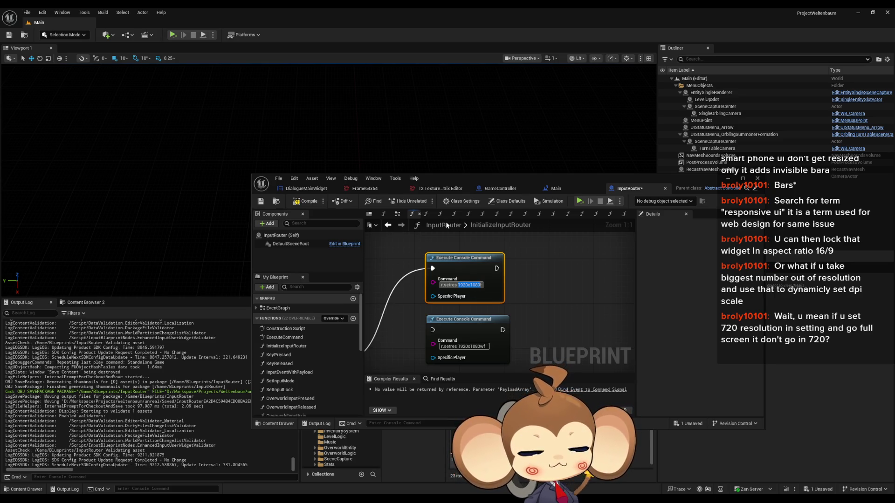
type("f")
key("Return")
left_click(463, 346)
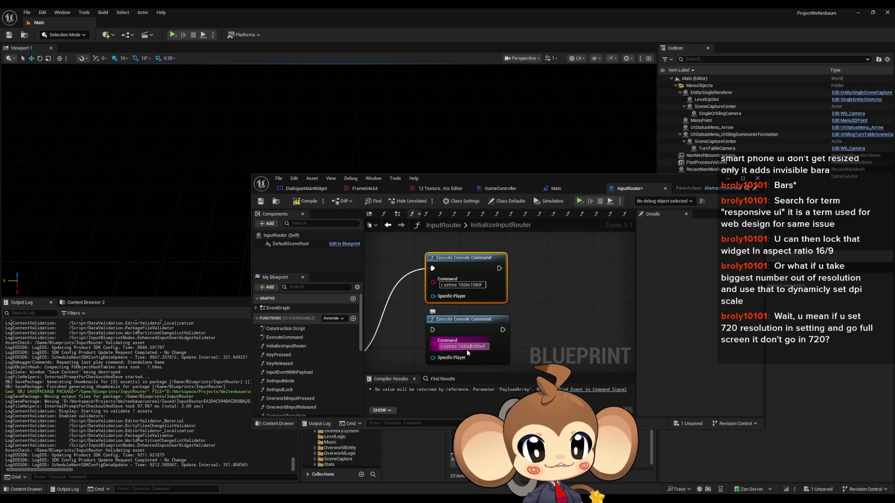
left_click_drag(487, 346, 470, 346)
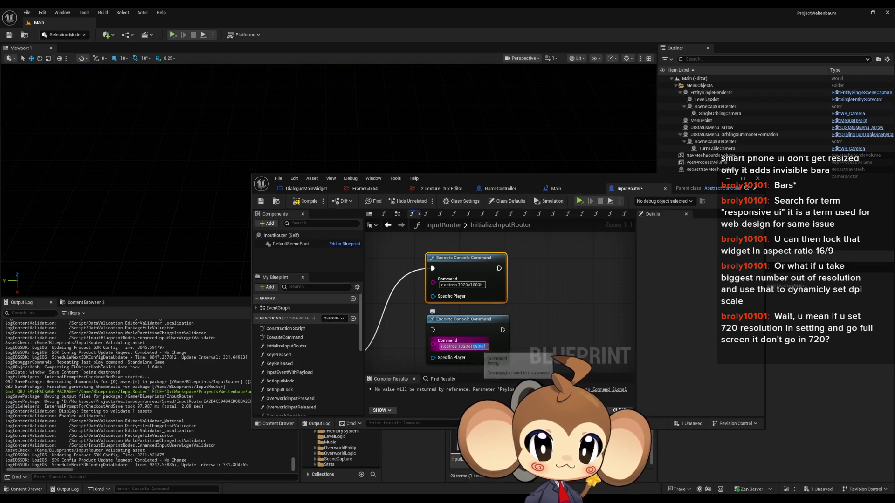
key("Return")
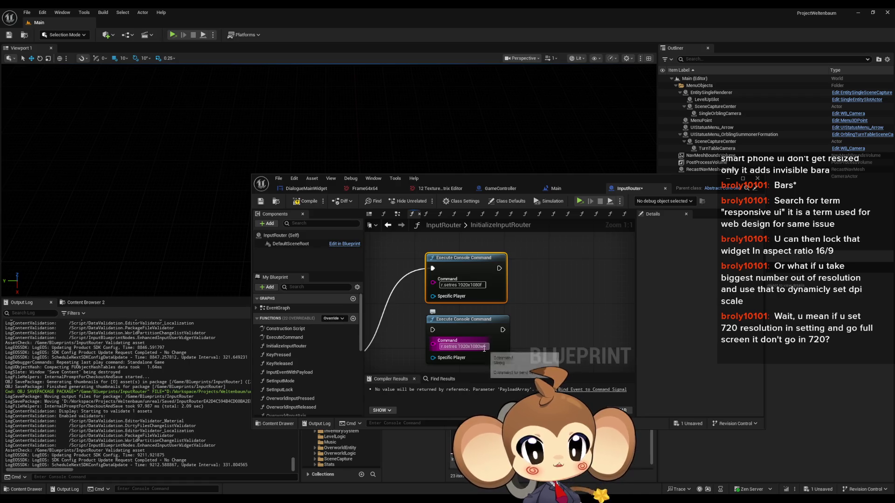
left_click(479, 346)
left_click_drag(487, 347, 459, 346)
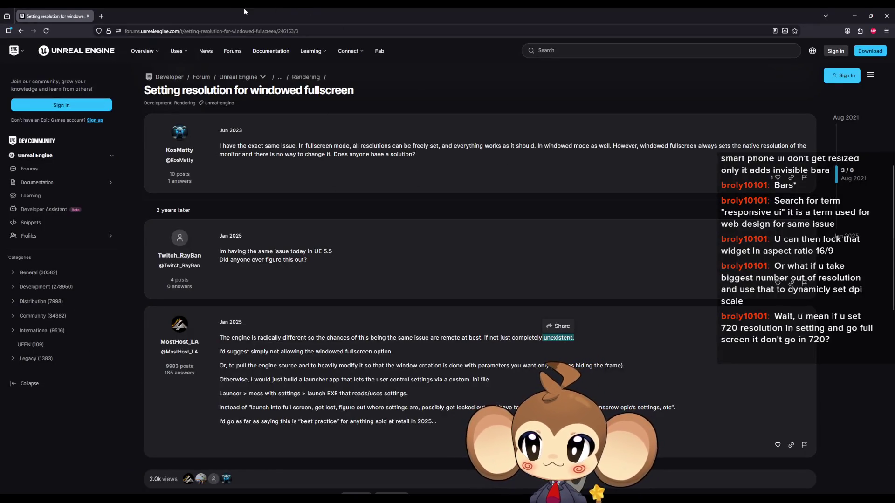
mouse_move(340, 7)
left_mouse_down()
mouse_move(521, 283)
mouse_move(894, 261)
left_mouse_up()
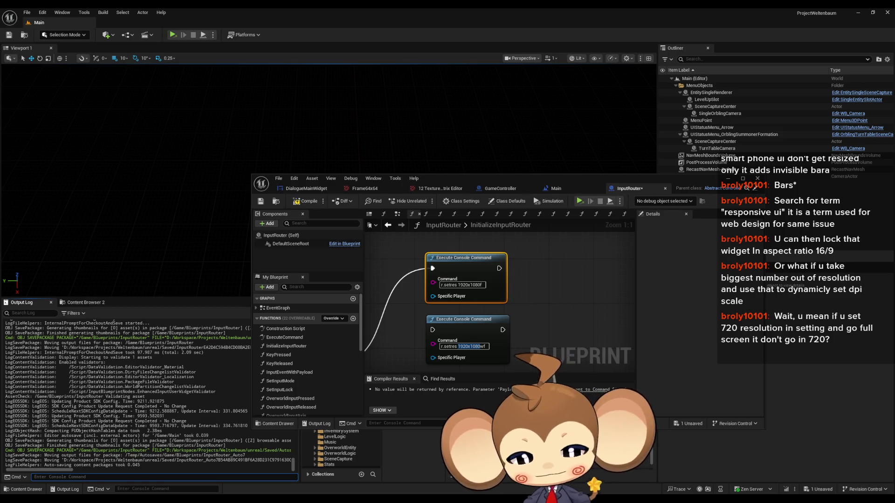